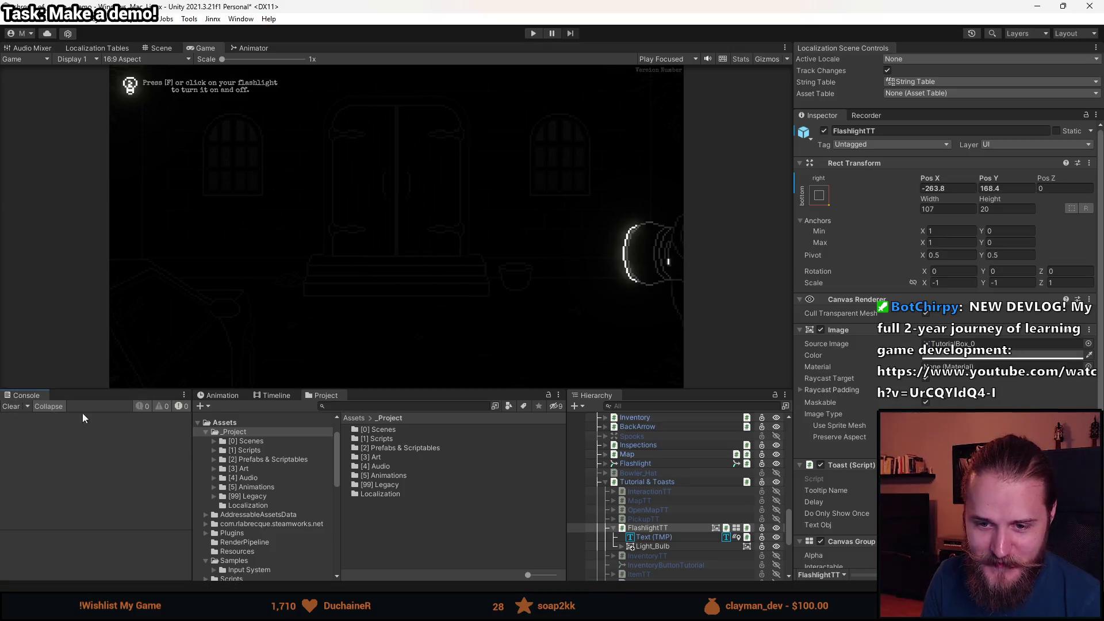
Resize the panels and switch to the Scene view with scene lighting turned off.
{"action": "mouse_move", "coordinate": [423, 390]}
{"action": "left_mouse_down"}
{"action": "mouse_move", "coordinate": [416, 425]}
{"action": "mouse_move", "coordinate": [415, 401]}
{"action": "left_mouse_up"}
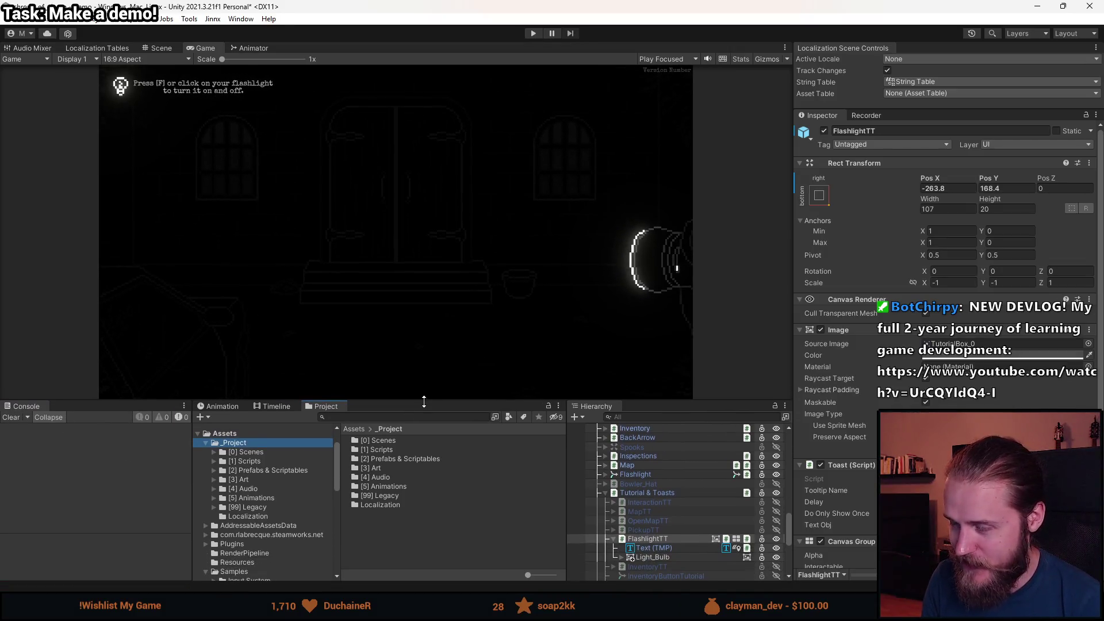
{"action": "scroll", "coordinate": [681, 523], "scroll_direction": "down", "scroll_amount": 5}
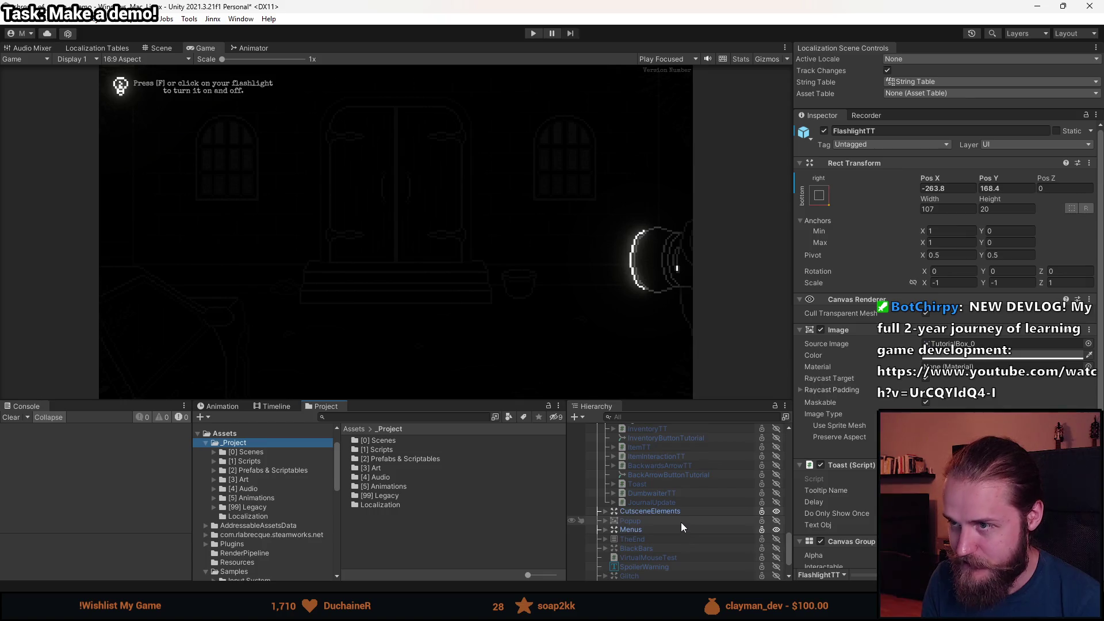
{"action": "left_click", "coordinate": [160, 49]}
{"action": "left_click", "coordinate": [673, 64]}
{"action": "scroll", "coordinate": [203, 148], "scroll_direction": "up", "scroll_amount": 5}
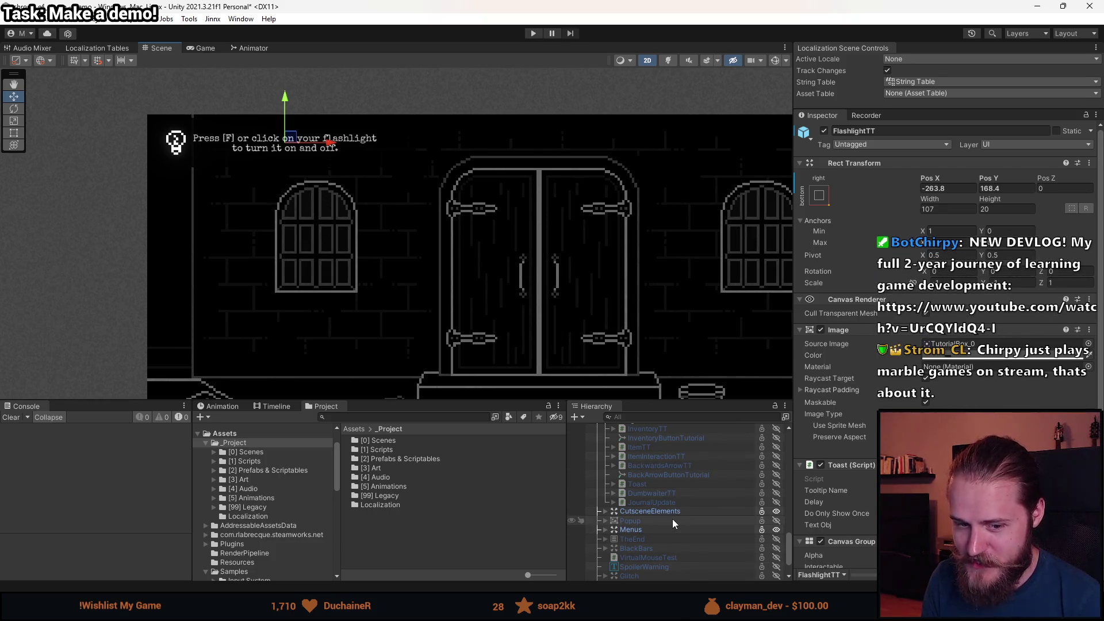
Zoom toward the flashlight tooltip and select FlashlightTT in the Hierarchy.
{"action": "scroll", "coordinate": [673, 520], "scroll_direction": "down", "scroll_amount": 3}
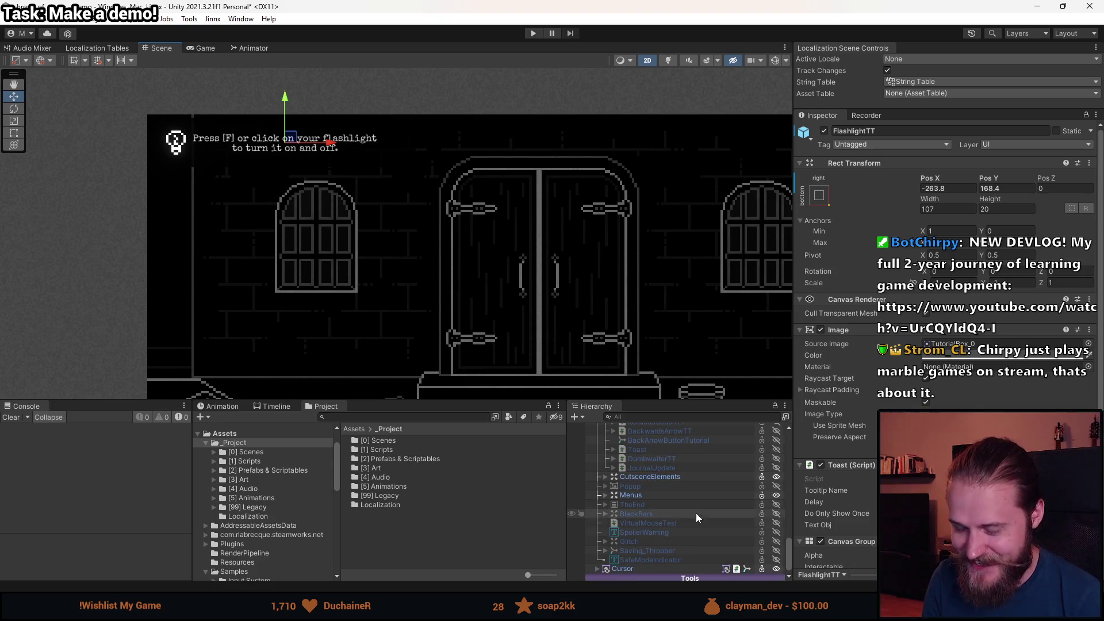
{"action": "scroll", "coordinate": [686, 540], "scroll_direction": "up", "scroll_amount": 6}
{"action": "left_click", "coordinate": [650, 477]}
{"action": "left_click", "coordinate": [654, 471]}
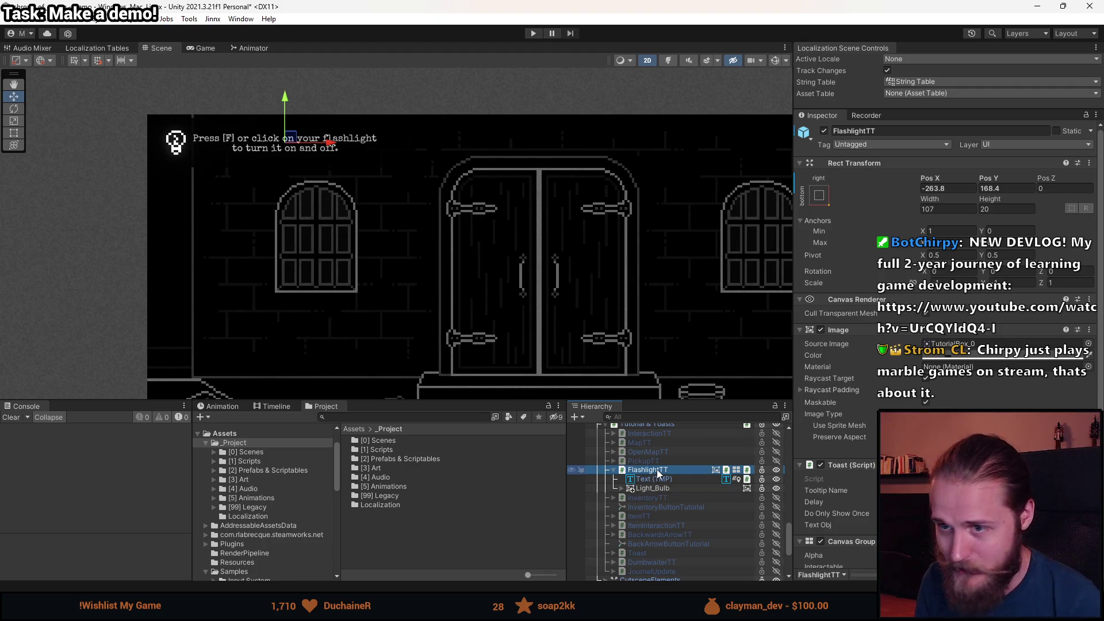
Left-align the flashlight tooltip's Text (TMP) and offset it to Left -11.3, Right 17.3.
{"action": "left_click", "coordinate": [658, 479]}
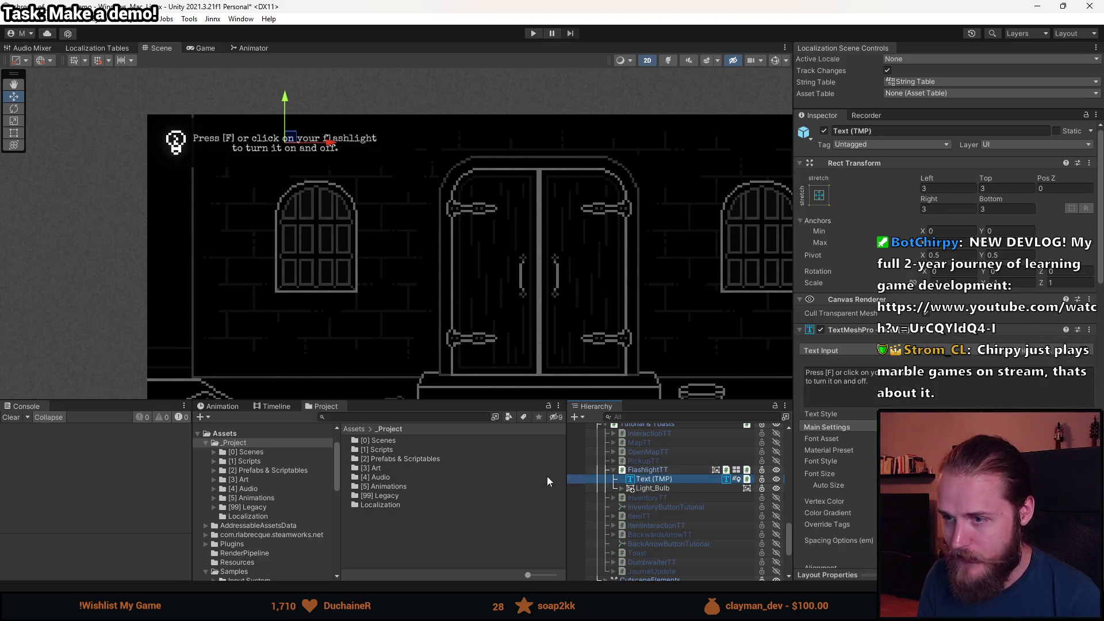
{"action": "left_click", "coordinate": [930, 537]}
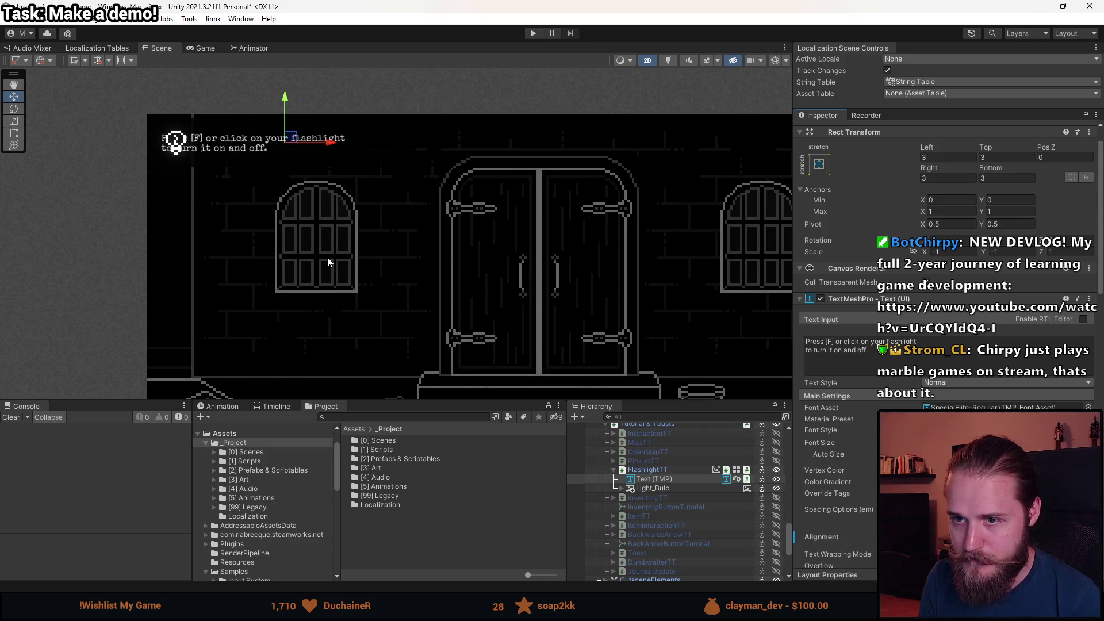
{"action": "mouse_move", "coordinate": [319, 146]}
{"action": "left_mouse_down"}
{"action": "mouse_move", "coordinate": [367, 144]}
{"action": "mouse_move", "coordinate": [355, 144]}
{"action": "left_mouse_up"}
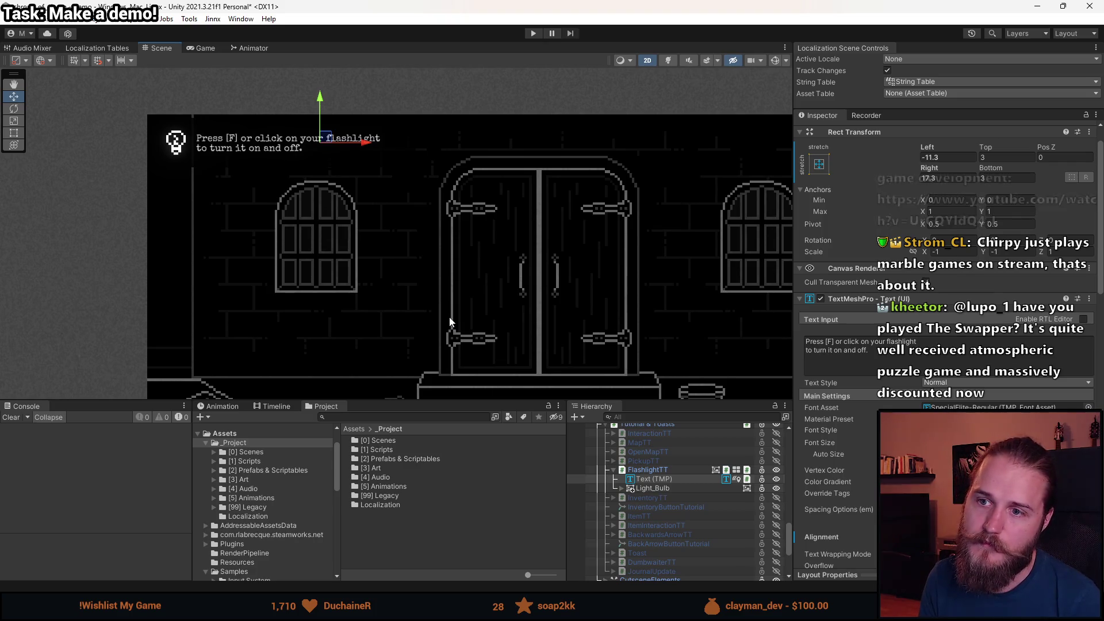
{"action": "left_click", "coordinate": [205, 48]}
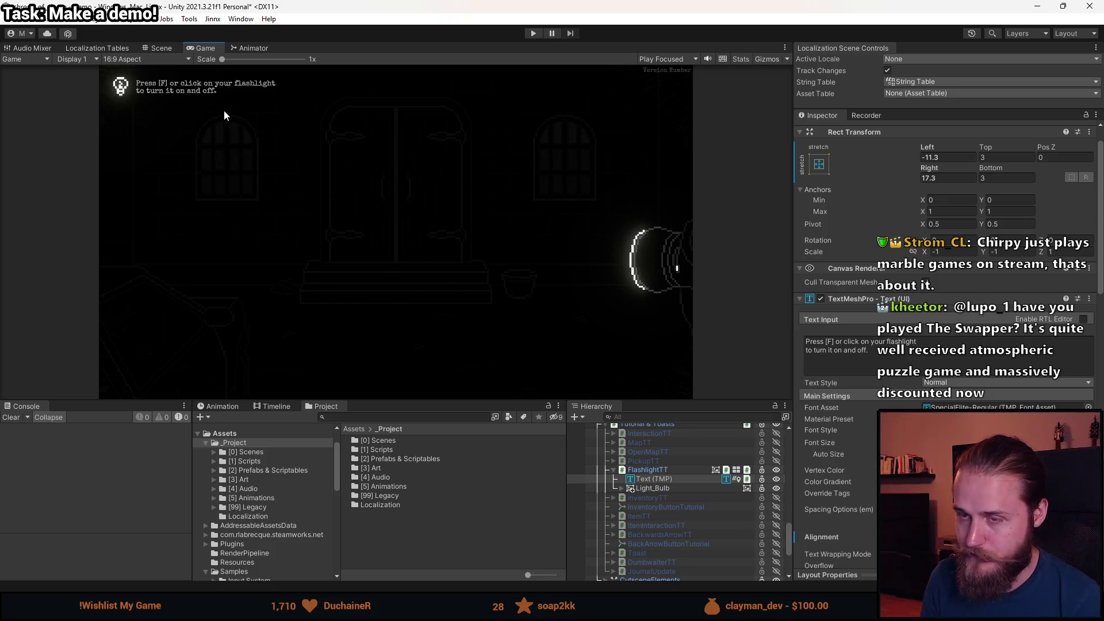
{"action": "left_click", "coordinate": [150, 49]}
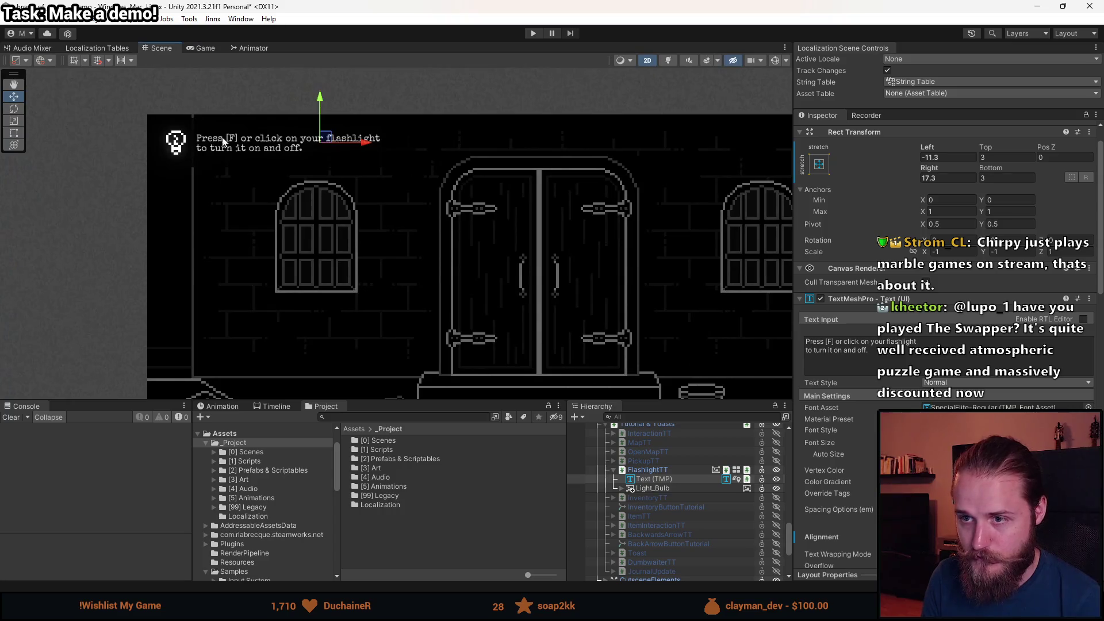
Set Scale X and Y to 1 on FlashlightTT and its Text (TMP).
{"action": "left_click", "coordinate": [648, 471]}
{"action": "left_click", "coordinate": [955, 252]}
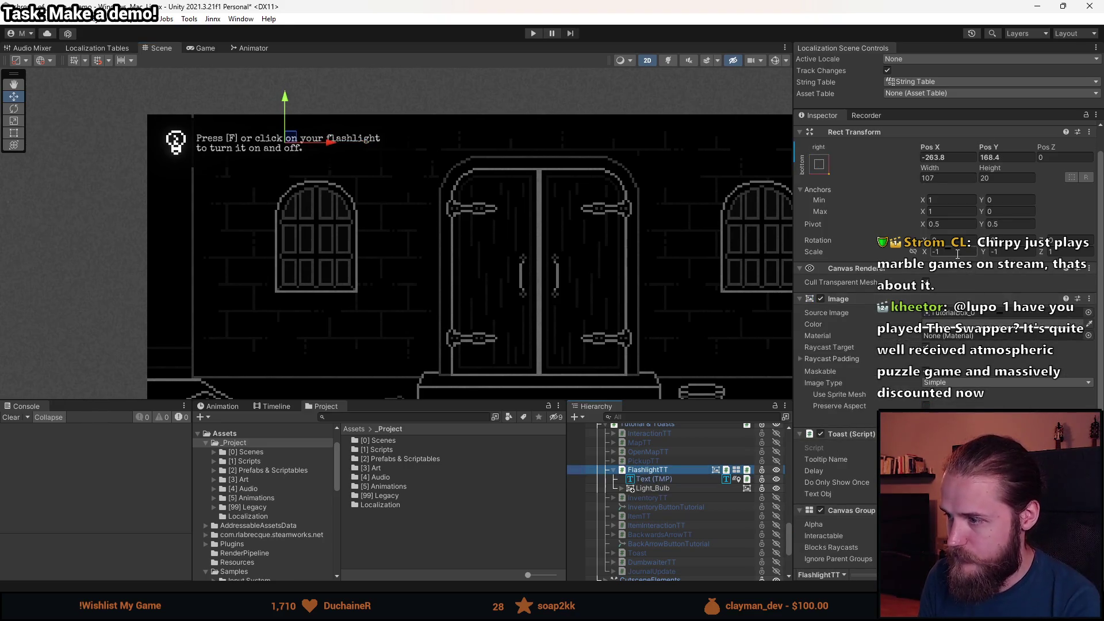
{"action": "type", "text": "1"}
{"action": "key", "text": "Tab"}
{"action": "type", "text": "1"}
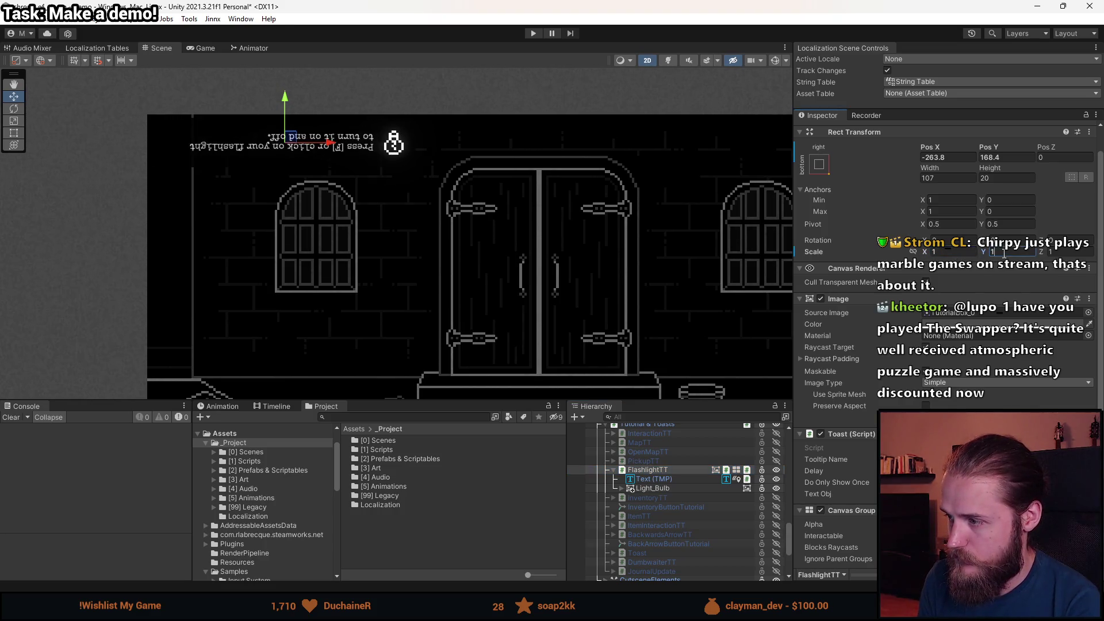
{"action": "left_click", "coordinate": [679, 479]}
{"action": "left_click", "coordinate": [955, 252]}
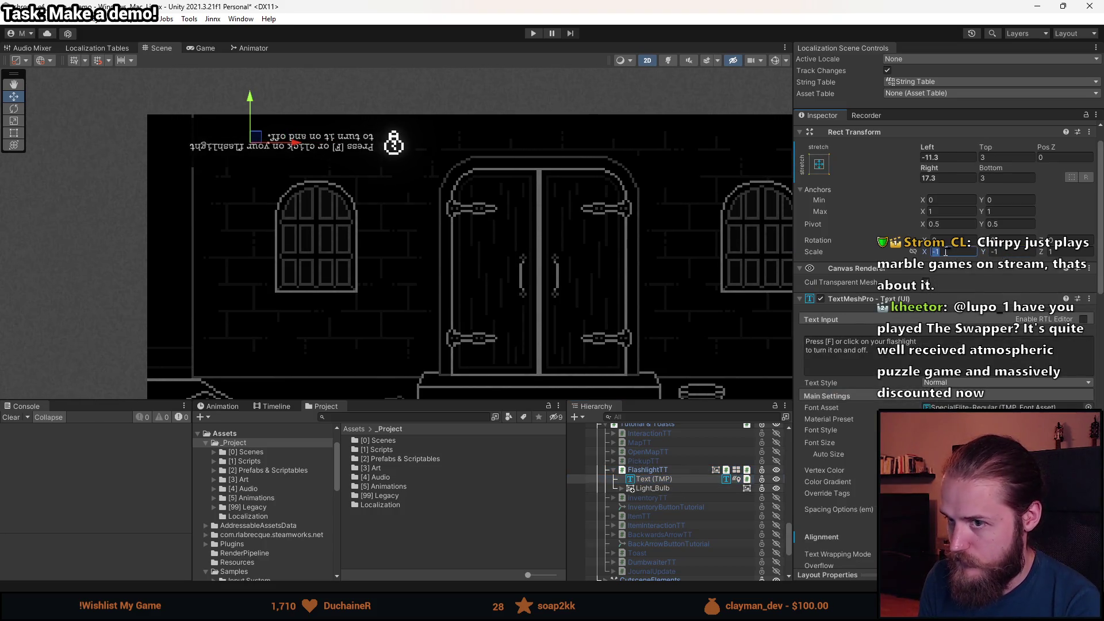
{"action": "type", "text": "1"}
{"action": "left_click", "coordinate": [1000, 252]}
{"action": "type", "text": "1"}
Set Light_Bulb's scale to 1 and move it left to the text's start.
{"action": "left_click", "coordinate": [653, 488]}
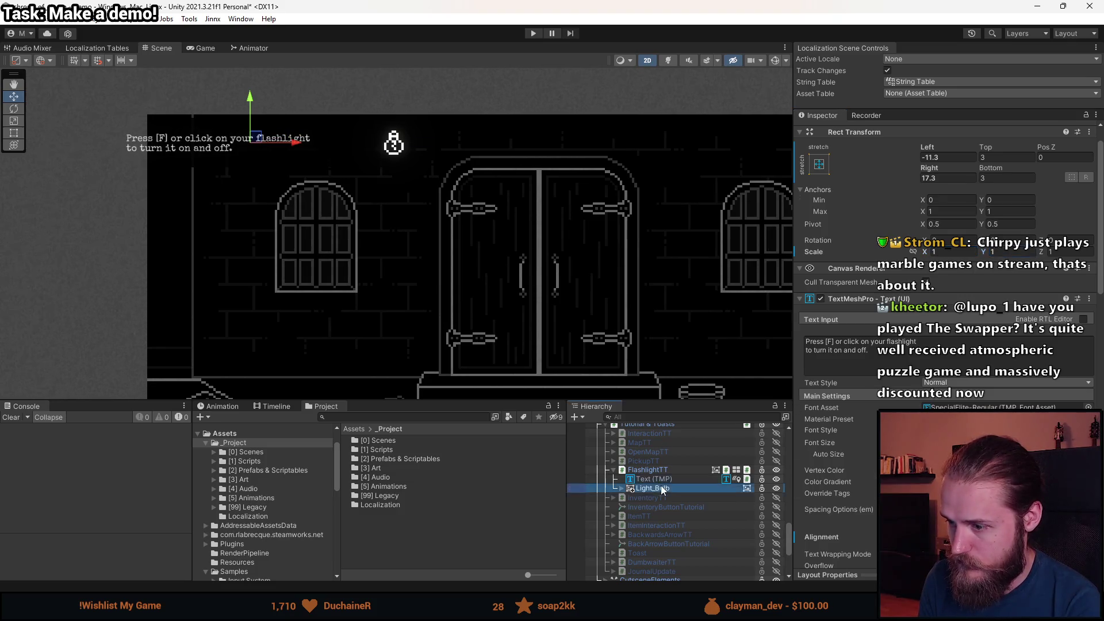
{"action": "left_click", "coordinate": [955, 282]}
{"action": "type", "text": "1"}
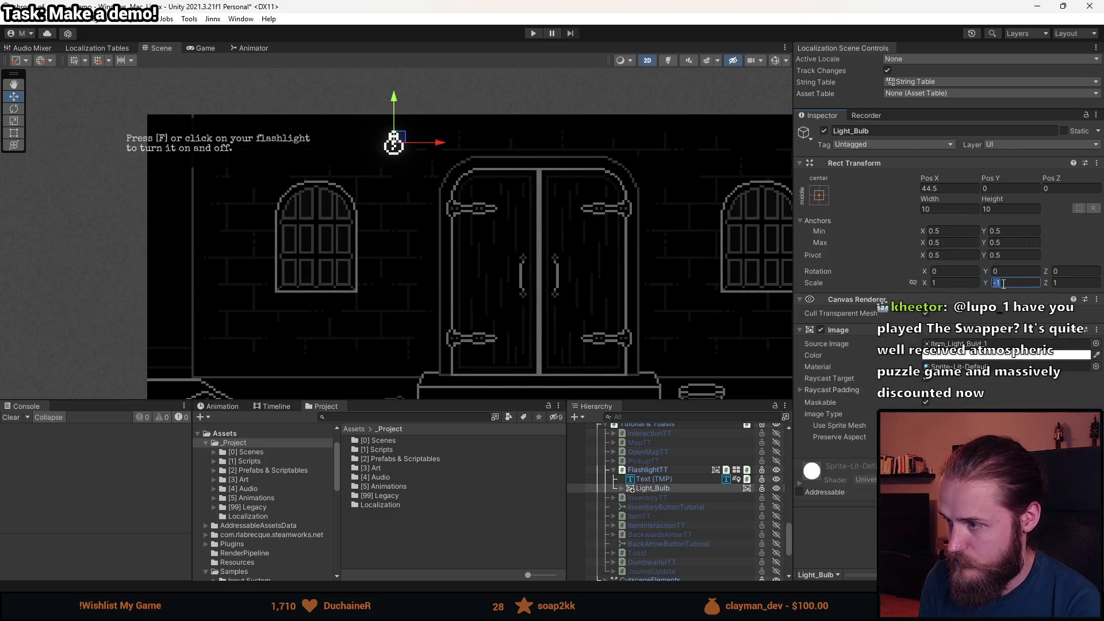
{"action": "key", "text": "Tab"}
{"action": "type", "text": "1"}
{"action": "left_click_drag", "start_coordinate": [438, 151], "coordinate": [217, 155]}
{"action": "left_click", "coordinate": [669, 481]}
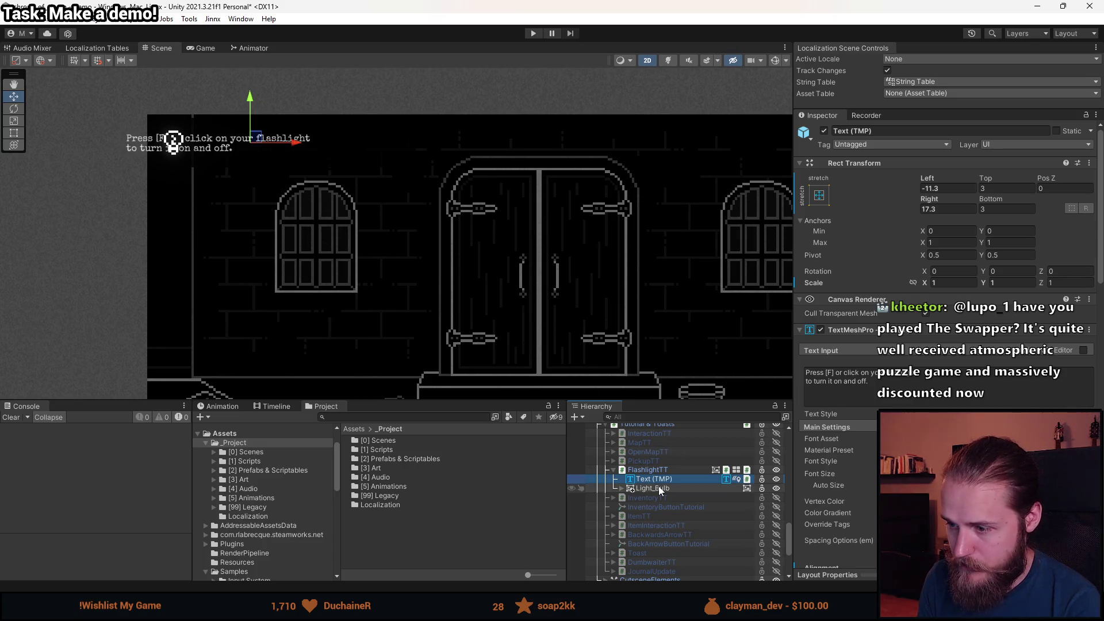
Assign FlashlightTT's Text (TMP) as the Type Text component's Text Component.
{"action": "left_click", "coordinate": [659, 470]}
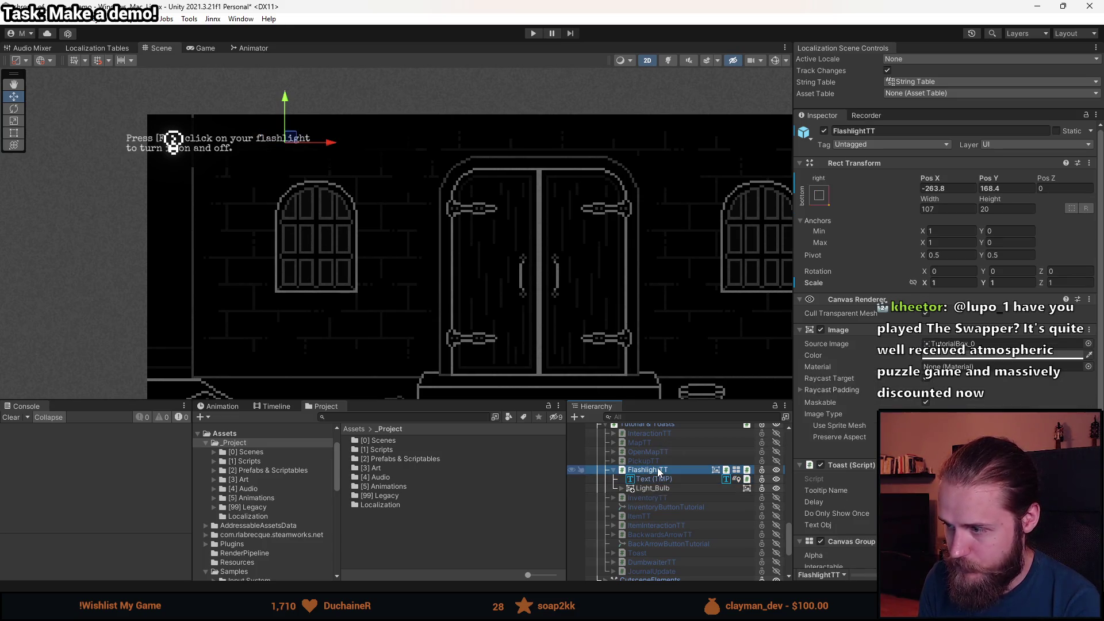
{"action": "scroll", "coordinate": [816, 468], "scroll_direction": "down", "scroll_amount": 6}
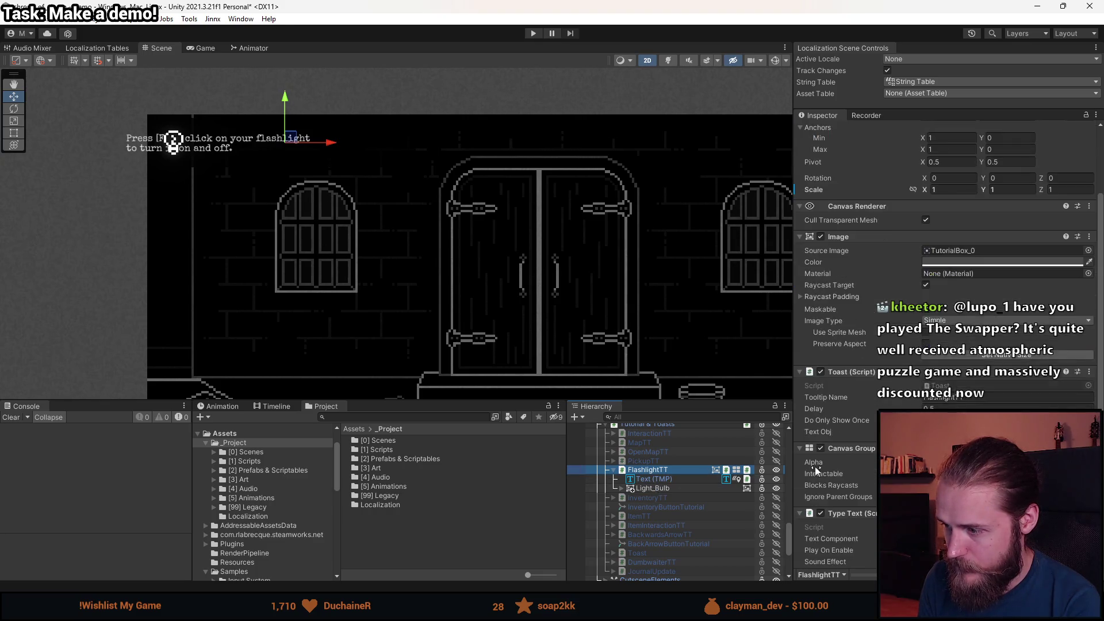
{"action": "scroll", "coordinate": [855, 475], "scroll_direction": "down", "scroll_amount": 1}
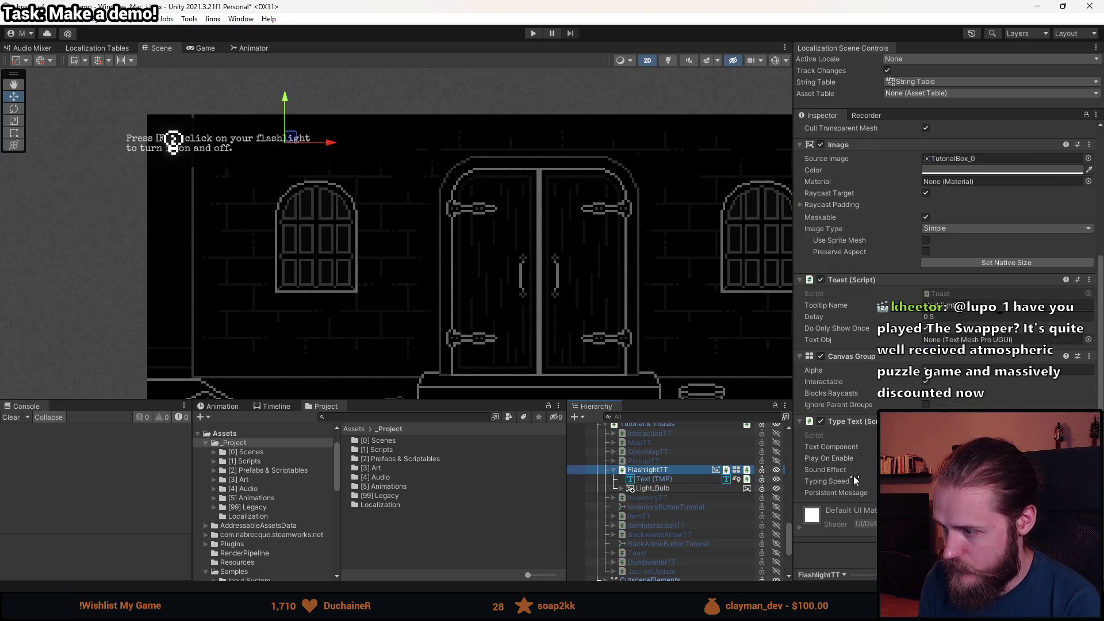
{"action": "mouse_move", "coordinate": [654, 479]}
{"action": "left_mouse_down"}
{"action": "mouse_move", "coordinate": [661, 492]}
{"action": "mouse_move", "coordinate": [846, 447]}
{"action": "left_mouse_up"}
{"action": "scroll", "coordinate": [838, 492], "scroll_direction": "up", "scroll_amount": 6}
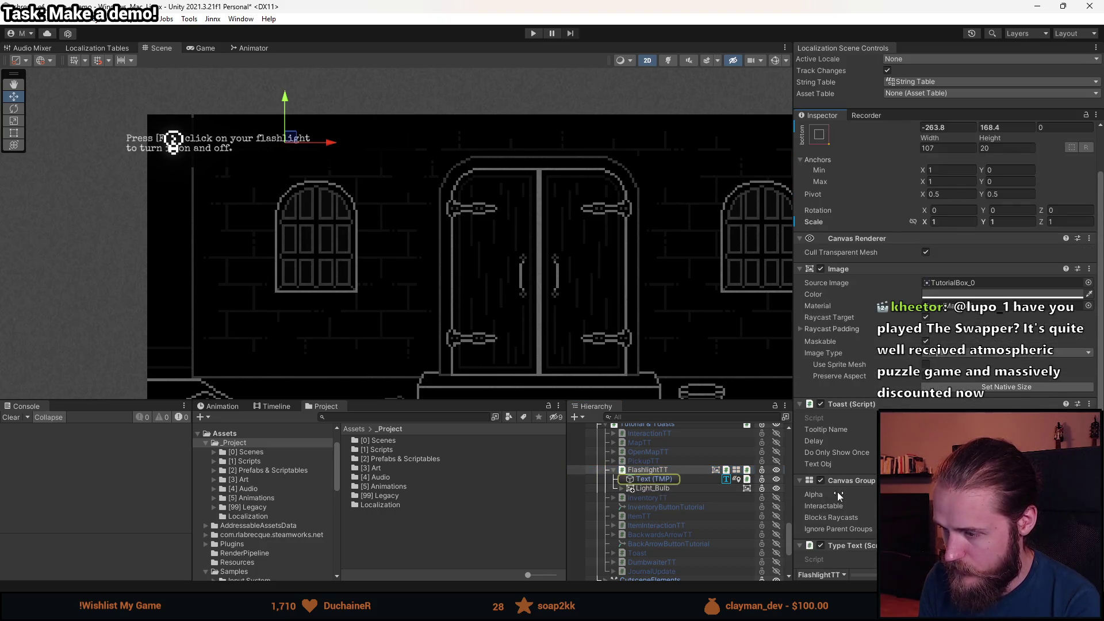
Set the tooltip's Canvas Group Alpha to 1 and frame it in the Scene view.
{"action": "scroll", "coordinate": [830, 491], "scroll_direction": "down", "scroll_amount": 3}
{"action": "scroll", "coordinate": [870, 506], "scroll_direction": "down", "scroll_amount": 3}
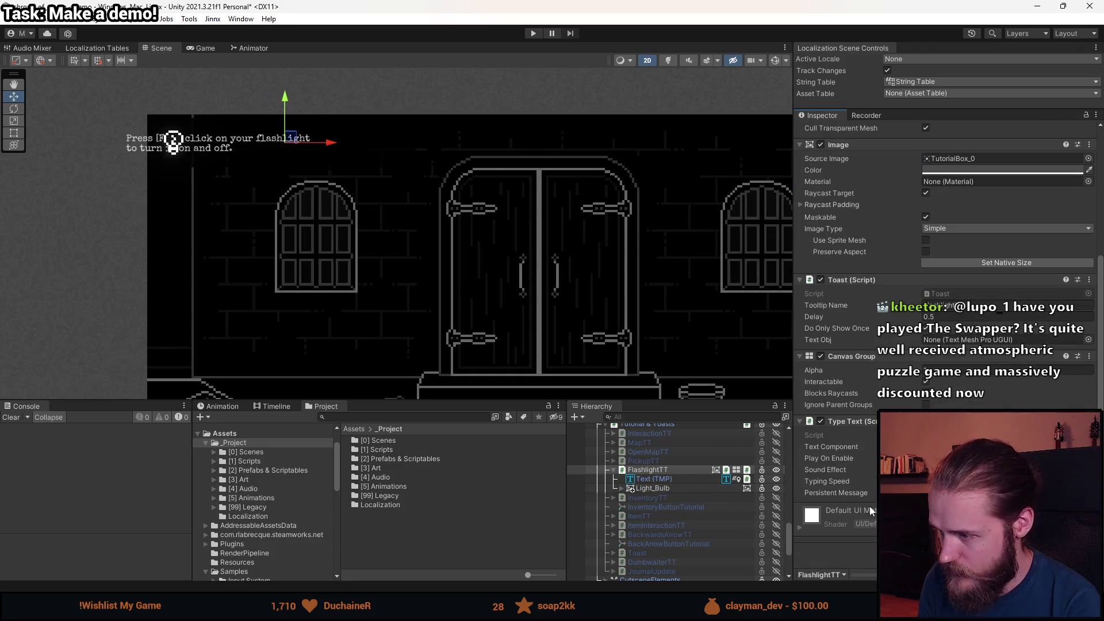
{"action": "mouse_move", "coordinate": [857, 370]}
{"action": "left_mouse_down"}
{"action": "mouse_move", "coordinate": [789, 371]}
{"action": "mouse_move", "coordinate": [817, 374]}
{"action": "left_mouse_up"}
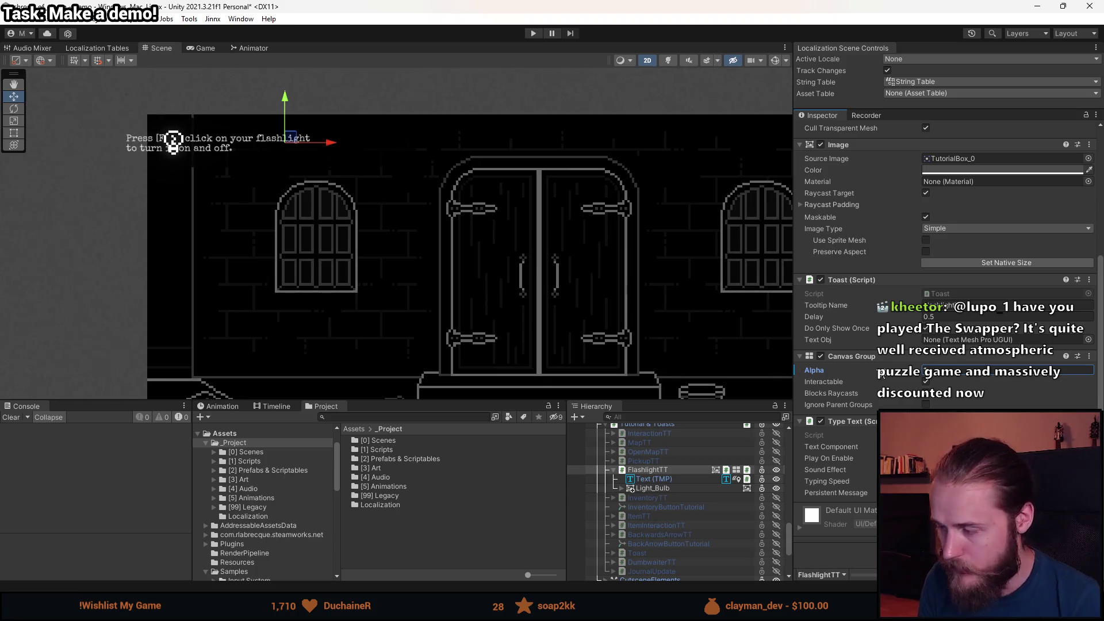
{"action": "left_click", "coordinate": [650, 470]}
{"action": "scroll", "coordinate": [320, 368], "scroll_direction": "down", "scroll_amount": 5}
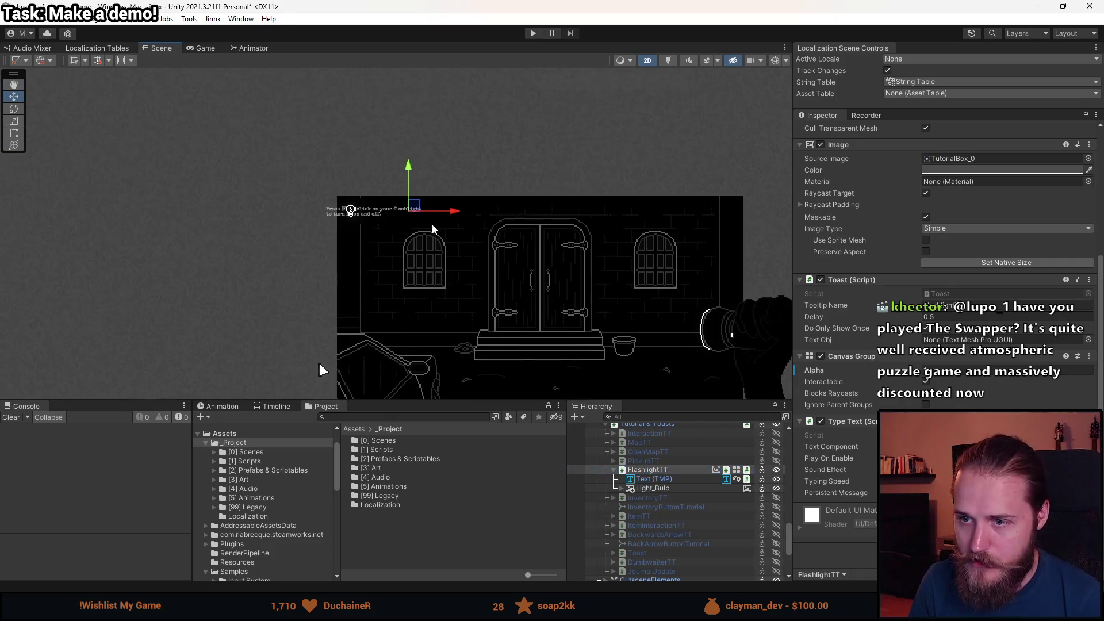
{"action": "key", "text": "f"}
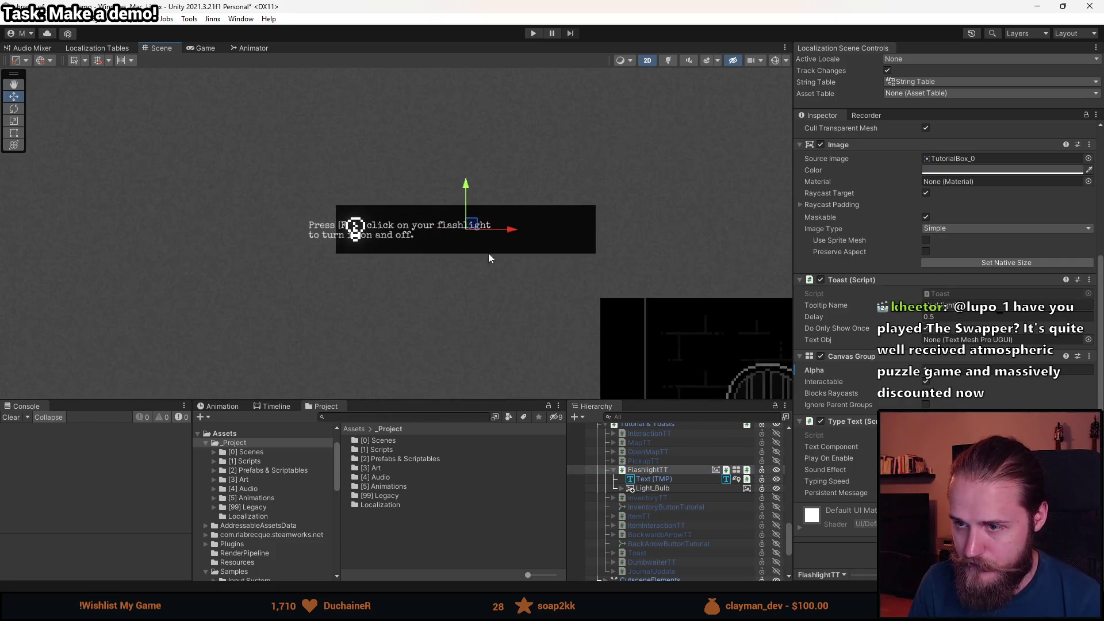
Move the tooltip text right to Left 13.7, Right -7.7, clear of the Light_Bulb icon.
{"action": "left_click", "coordinate": [657, 479]}
{"action": "left_click", "coordinate": [659, 490]}
{"action": "left_click", "coordinate": [654, 480]}
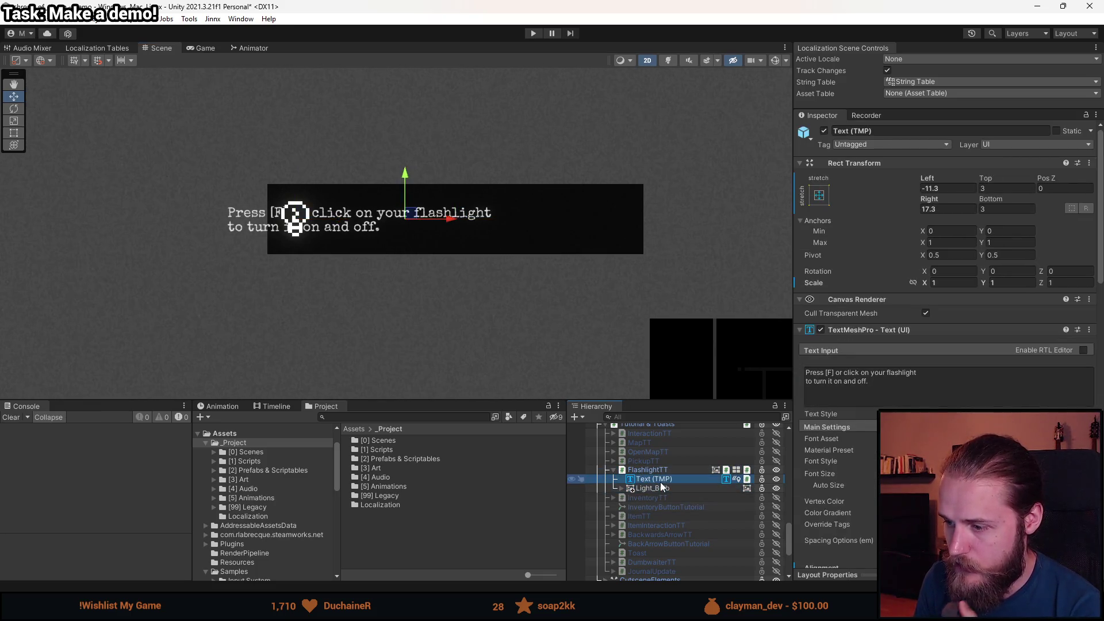
{"action": "left_click_drag", "start_coordinate": [451, 218], "coordinate": [539, 218]}
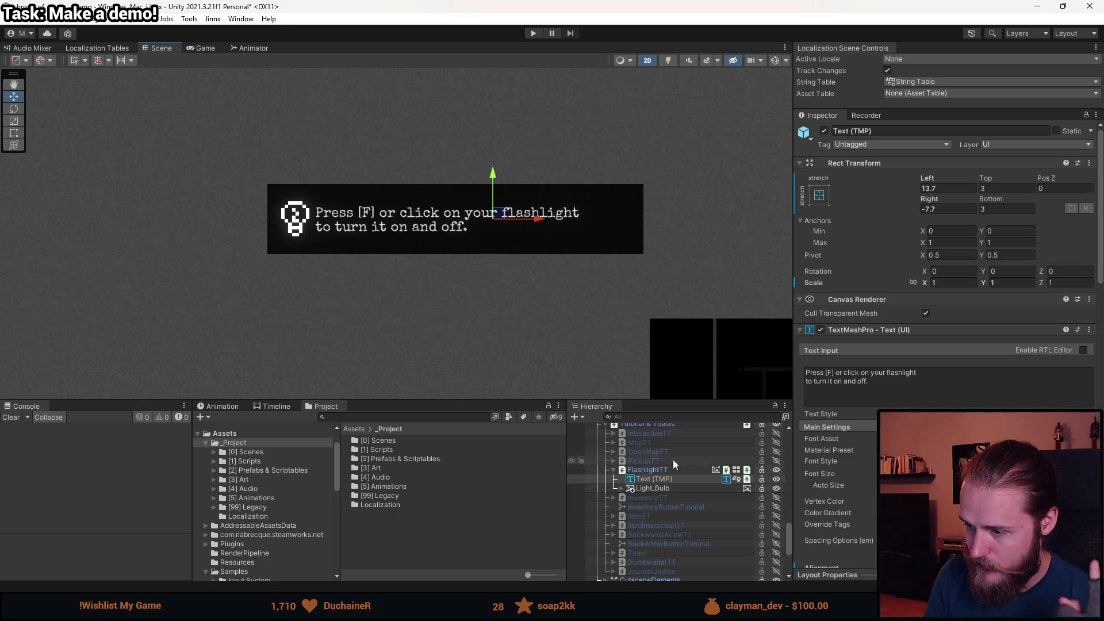
{"action": "left_click", "coordinate": [669, 490]}
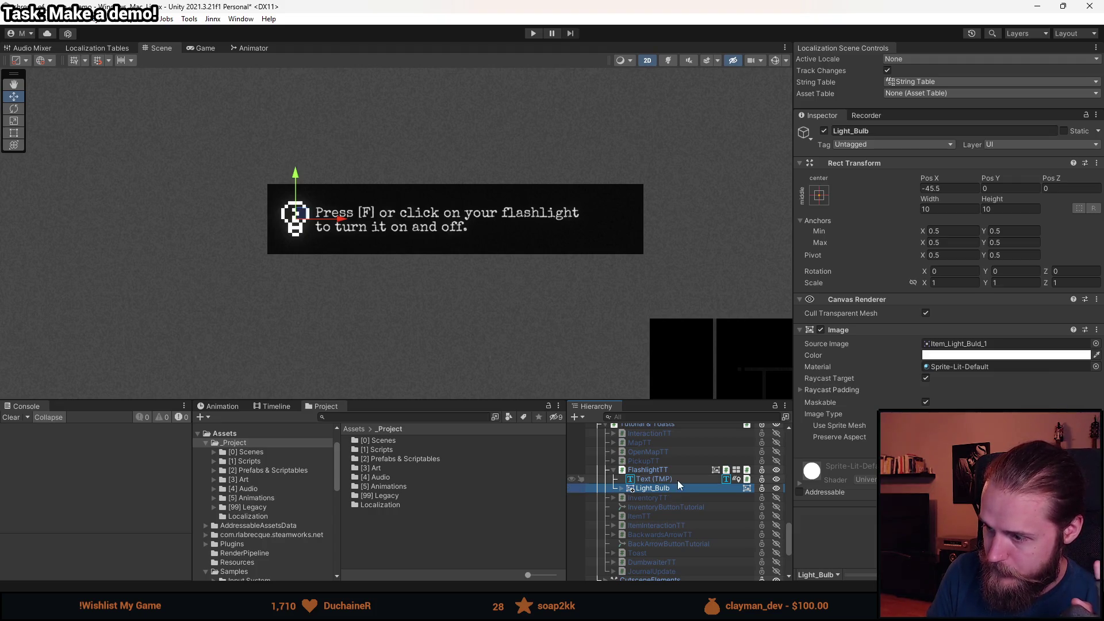
{"action": "left_click", "coordinate": [677, 481]}
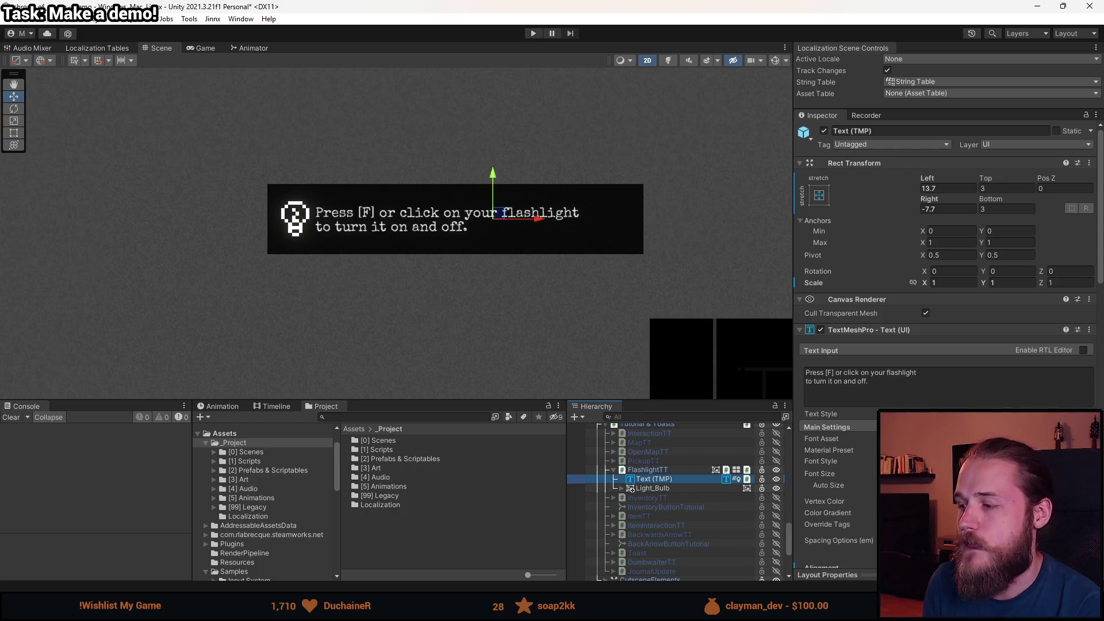
{"action": "left_click", "coordinate": [838, 391]}
Join the hint onto one line, anchor the text middle-centre, and widen it to 151.126.
{"action": "left_click", "coordinate": [838, 391]}
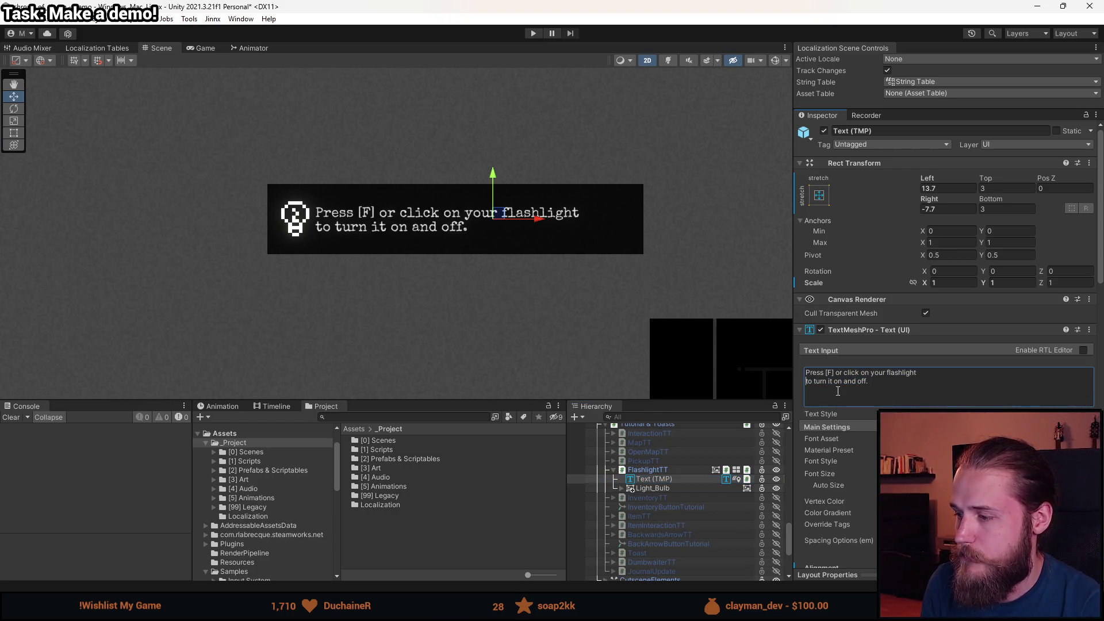
{"action": "key", "text": "BackSpace"}
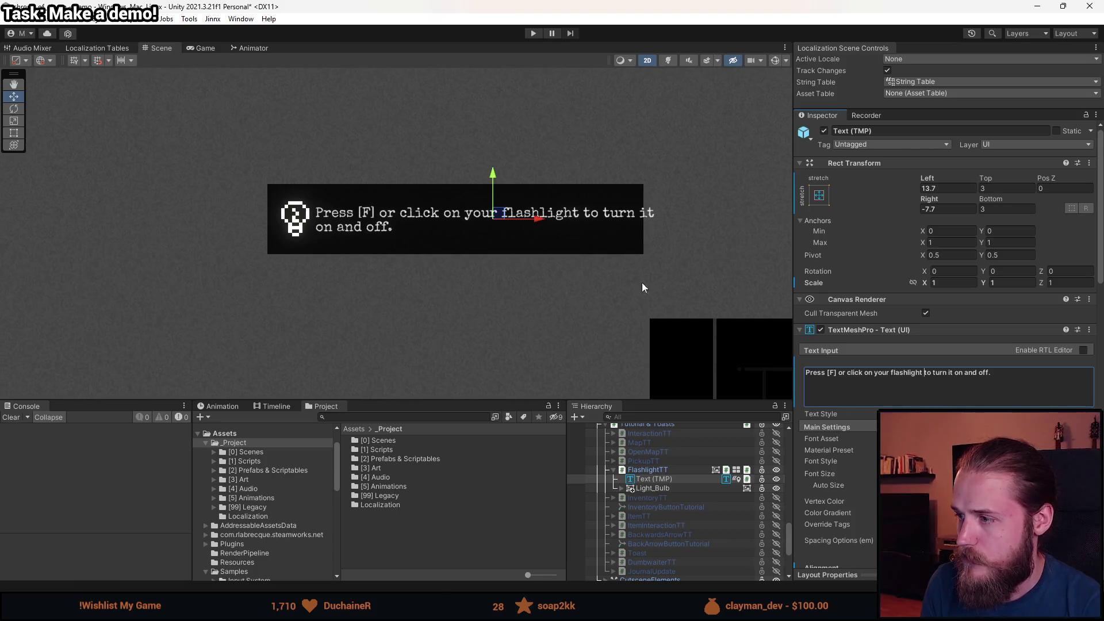
{"action": "scroll", "coordinate": [642, 282], "scroll_direction": "down", "scroll_amount": 4}
{"action": "left_click", "coordinate": [820, 196]}
{"action": "left_click", "coordinate": [884, 315]}
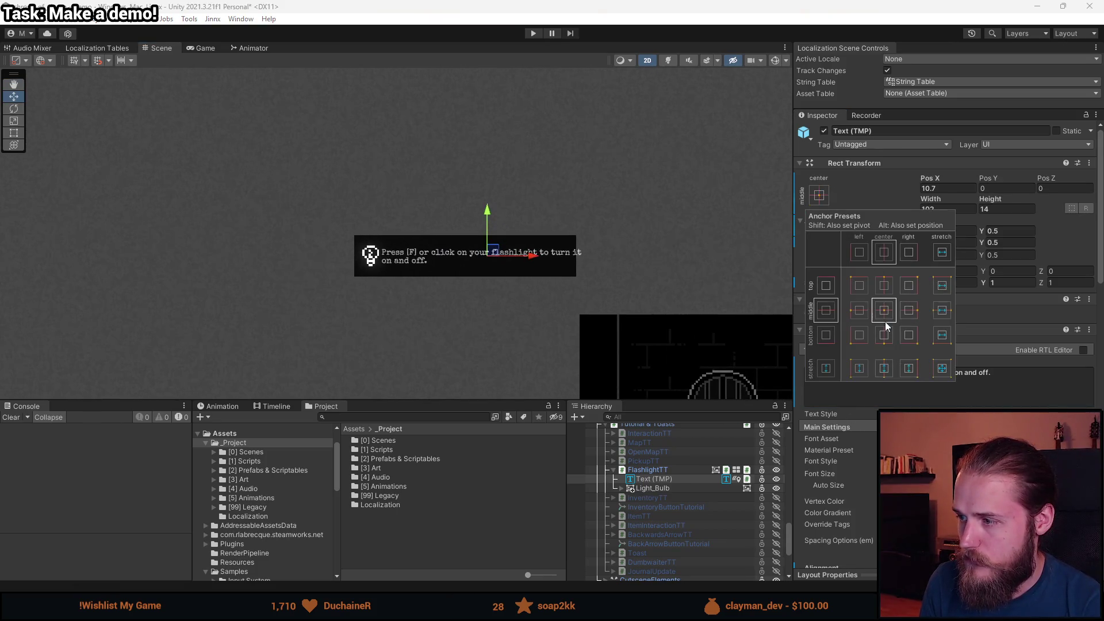
{"action": "key", "text": "t"}
{"action": "mouse_move", "coordinate": [595, 253]}
{"action": "left_mouse_down"}
{"action": "mouse_move", "coordinate": [713, 259]}
{"action": "mouse_move", "coordinate": [695, 265]}
{"action": "left_mouse_up"}
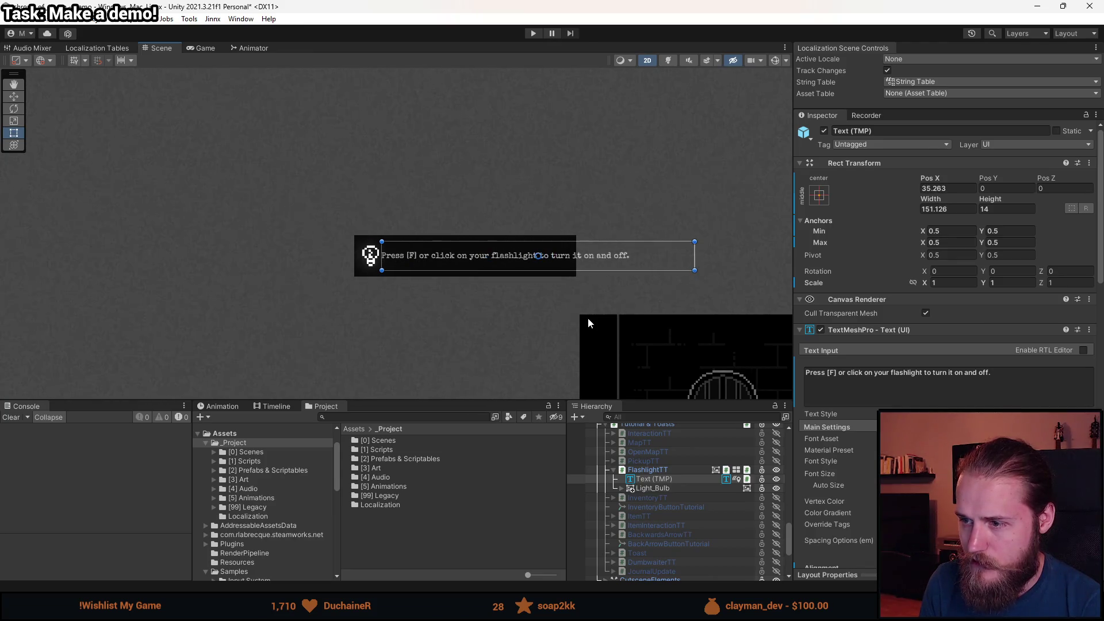
Move FlashlightTT to the room's top-left at -265.8, 169.8 and check the Game view.
{"action": "scroll", "coordinate": [588, 323], "scroll_direction": "down", "scroll_amount": 1}
{"action": "left_click_drag", "start_coordinate": [634, 395], "coordinate": [505, 329]}
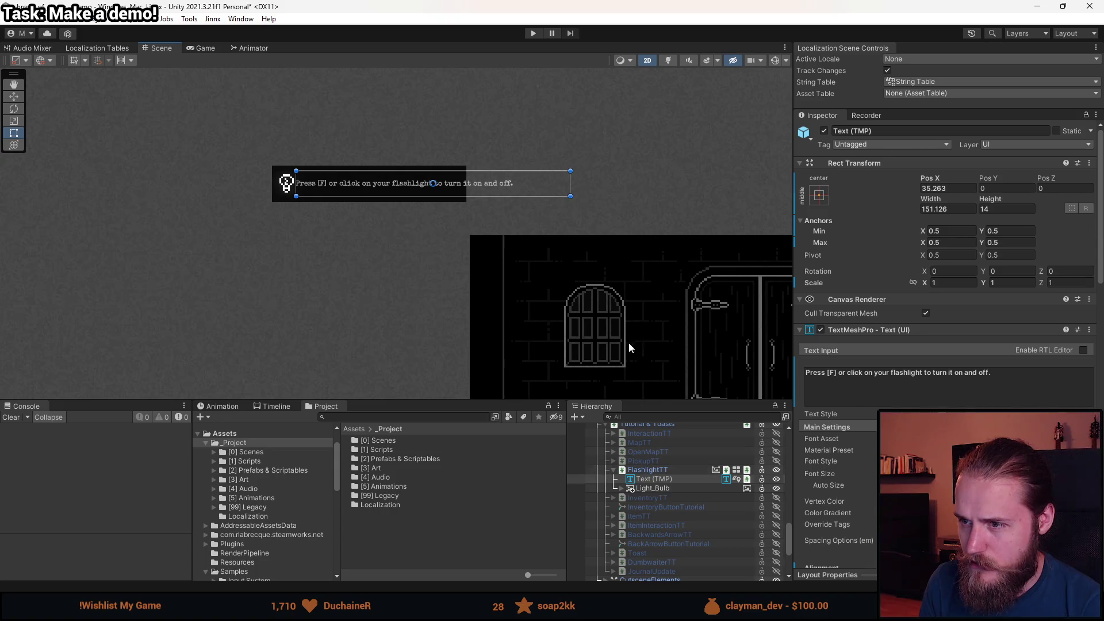
{"action": "left_click", "coordinate": [675, 472]}
{"action": "mouse_move", "coordinate": [419, 201]}
{"action": "left_mouse_down"}
{"action": "mouse_move", "coordinate": [198, 153]}
{"action": "mouse_move", "coordinate": [351, 193]}
{"action": "mouse_move", "coordinate": [355, 204]}
{"action": "left_mouse_up"}
{"action": "key", "text": "w"}
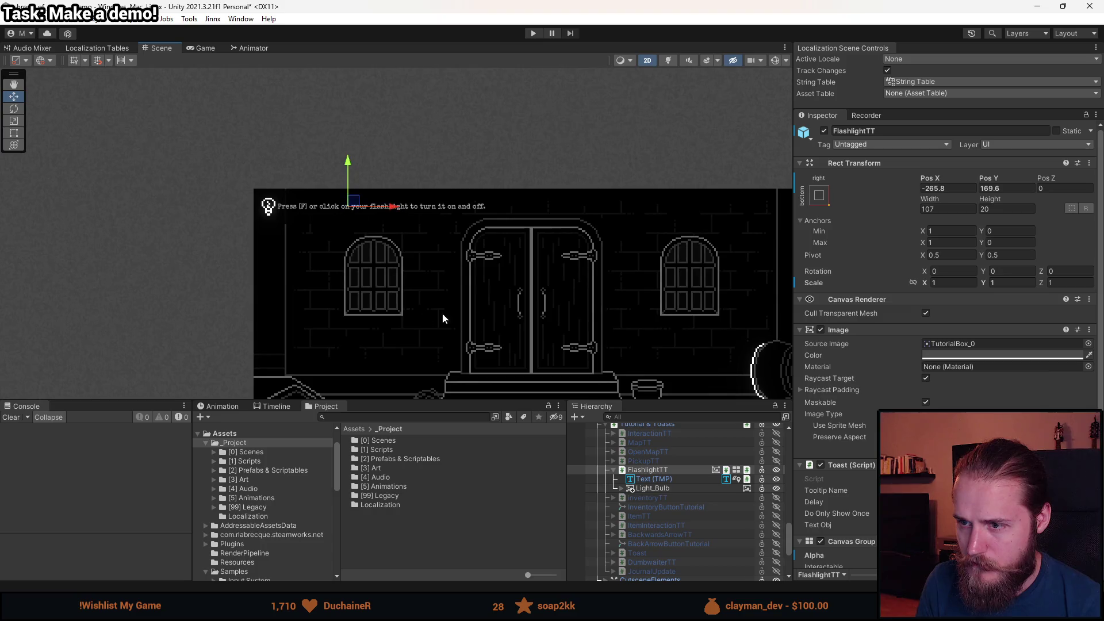
{"action": "left_click", "coordinate": [206, 48]}
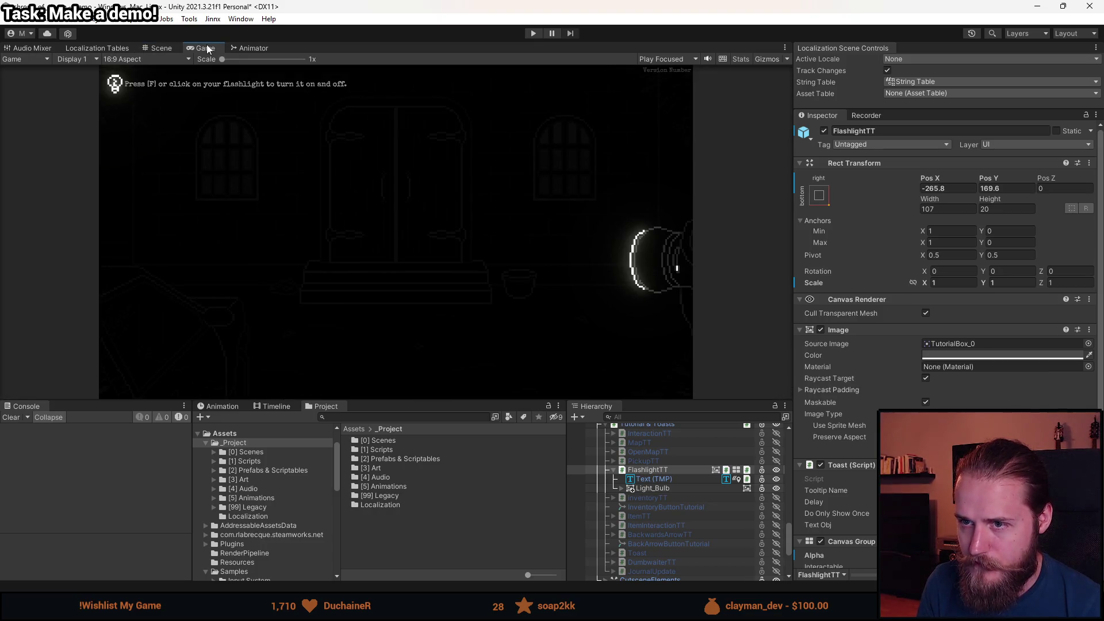
Inspect the other tooltips and copy ItemInteractionTT's hint text.
{"action": "left_click", "coordinate": [162, 47]}
{"action": "scroll", "coordinate": [657, 498], "scroll_direction": "down", "scroll_amount": 4}
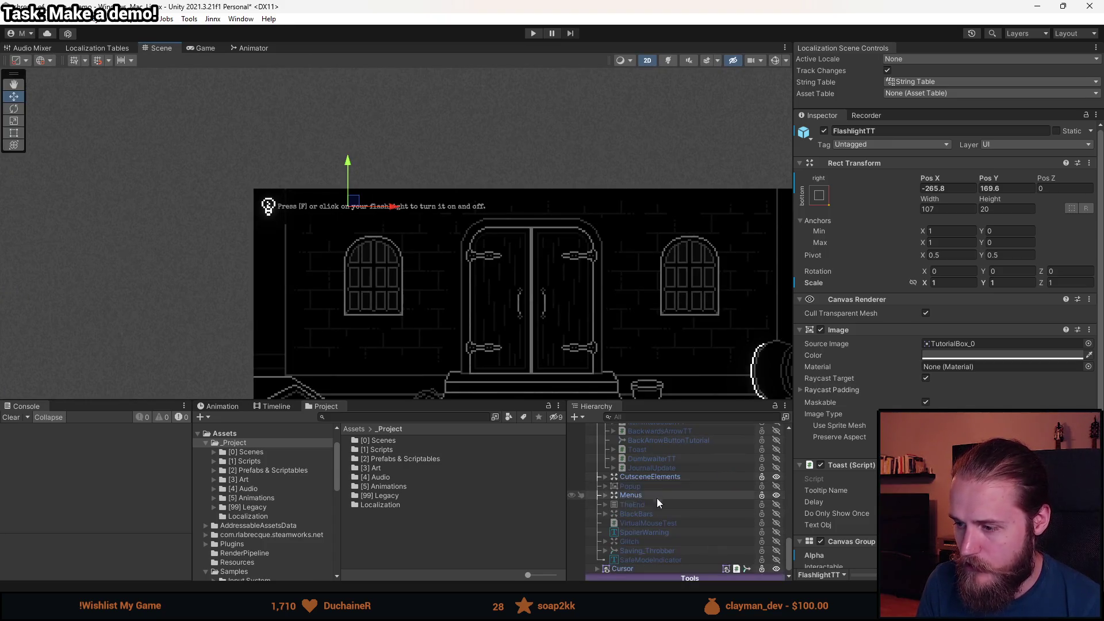
{"action": "left_click", "coordinate": [663, 459]}
{"action": "scroll", "coordinate": [662, 471], "scroll_direction": "up", "scroll_amount": 5}
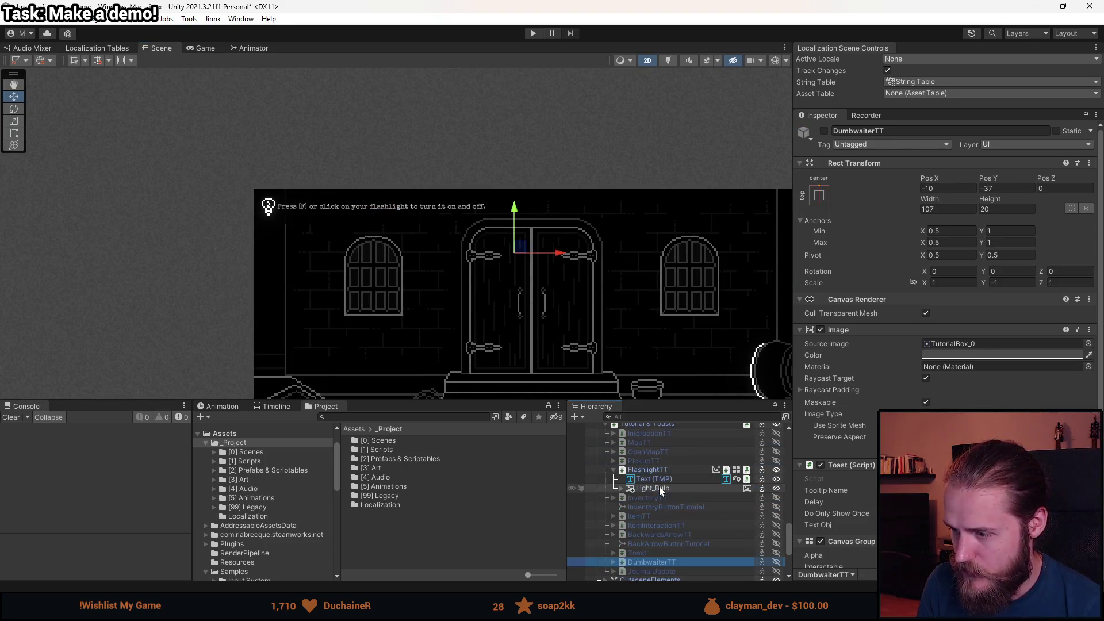
{"action": "left_click", "coordinate": [670, 527]}
{"action": "scroll", "coordinate": [841, 492], "scroll_direction": "down", "scroll_amount": 5}
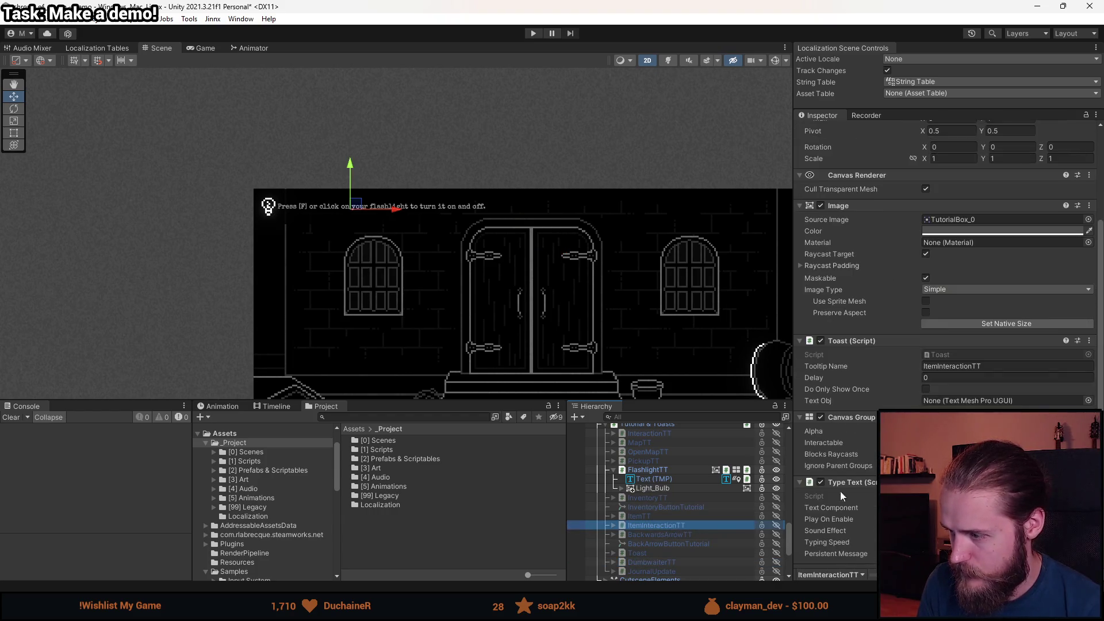
{"action": "left_click", "coordinate": [614, 525]}
{"action": "left_click", "coordinate": [643, 534]}
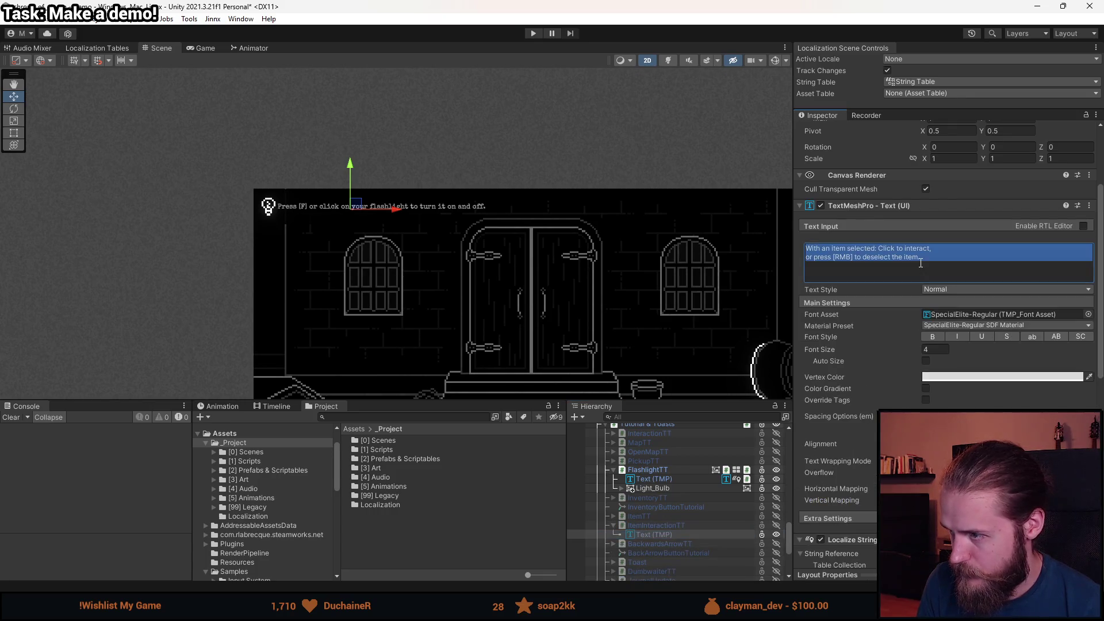
Paste the item-interaction hint into FlashlightTT's Text Input and remove its line break.
{"action": "left_click", "coordinate": [660, 489]}
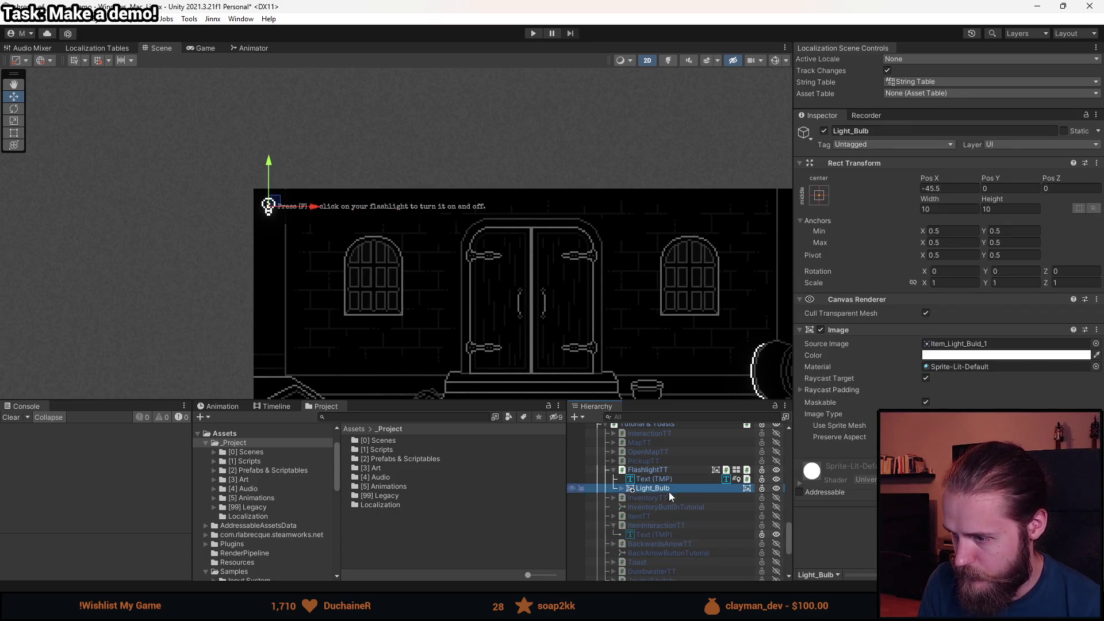
{"action": "left_click", "coordinate": [655, 479]}
{"action": "left_click", "coordinate": [883, 371]}
{"action": "type", "text": "With an item selected: Click to interact, or press [RMB] to deselect the item."}
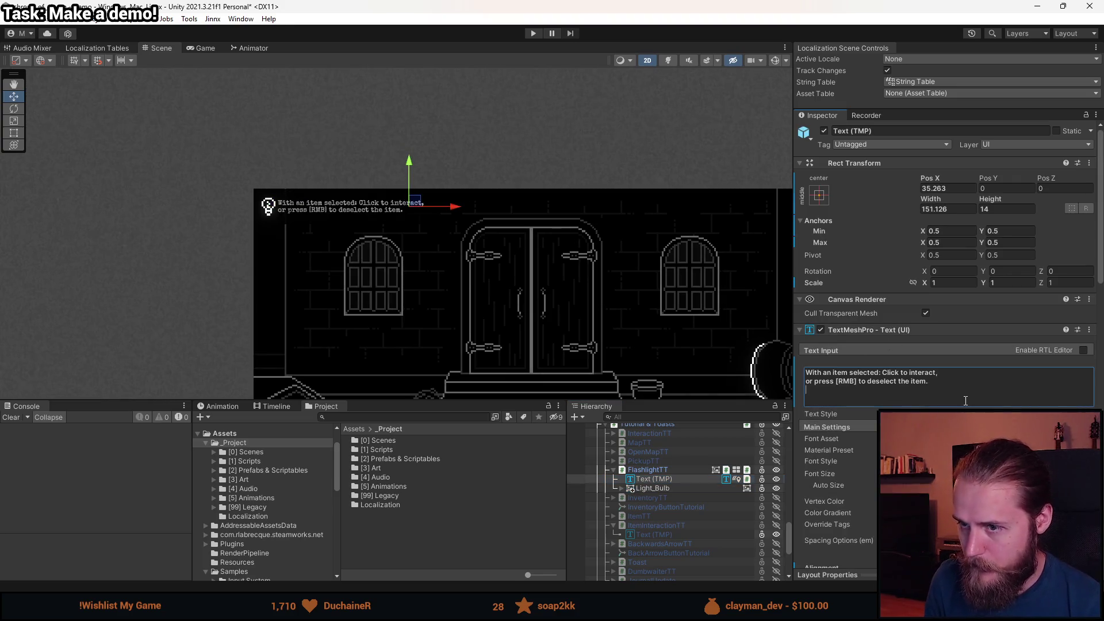
{"action": "key", "text": "BackSpace"}
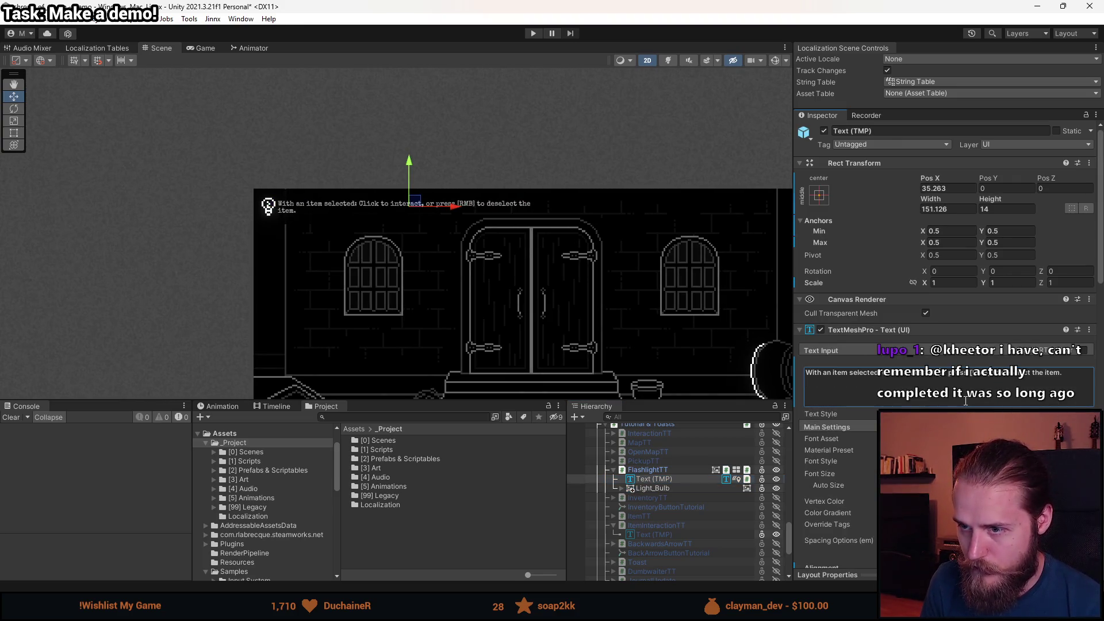
{"action": "left_click", "coordinate": [14, 133]}
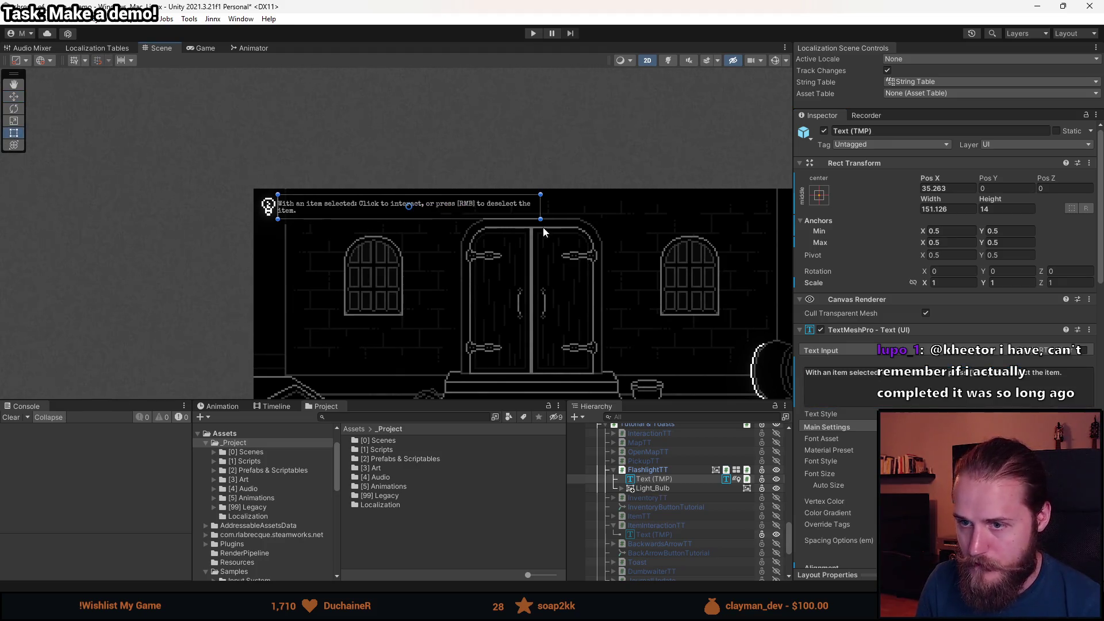
Widen the text rect to 180.252 so the hint fits one line in the Game view.
{"action": "left_click_drag", "start_coordinate": [542, 206], "coordinate": [593, 205]}
{"action": "left_click", "coordinate": [199, 49]}
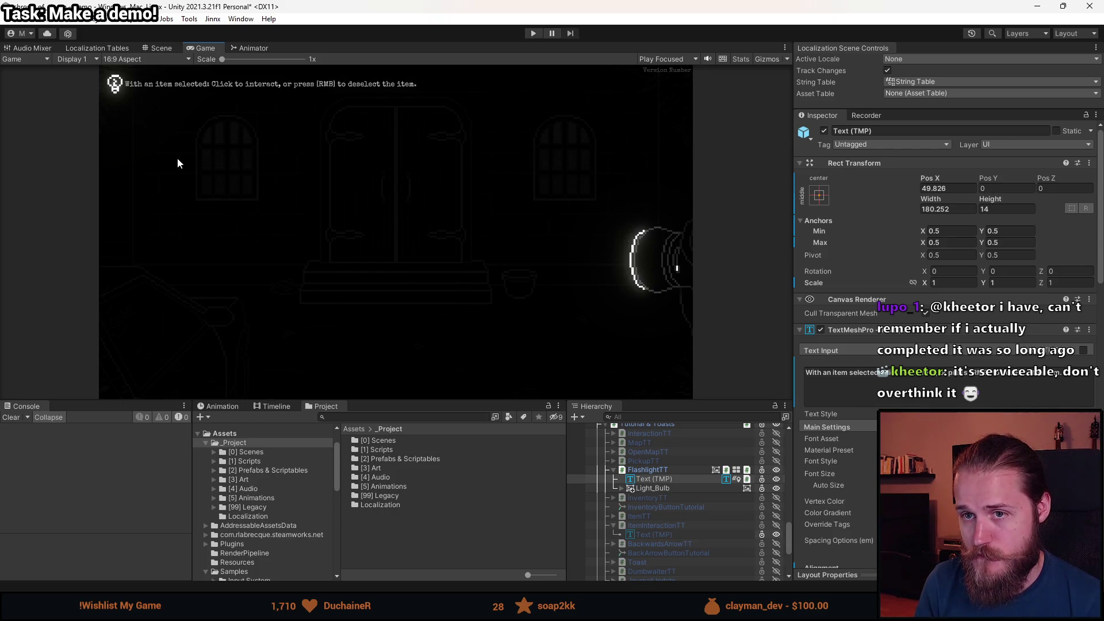
Undo back to the flashlight tooltip's original two-line hint.
{"action": "key", "text": "Down"}
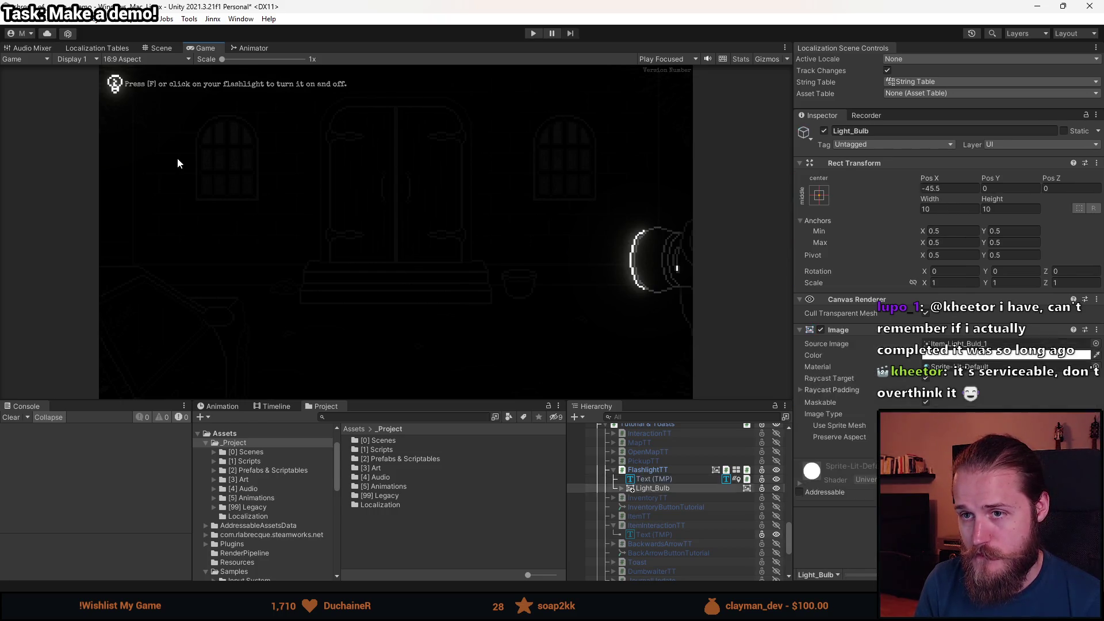
{"action": "key", "text": "Up"}
{"action": "key", "text": "Up"}
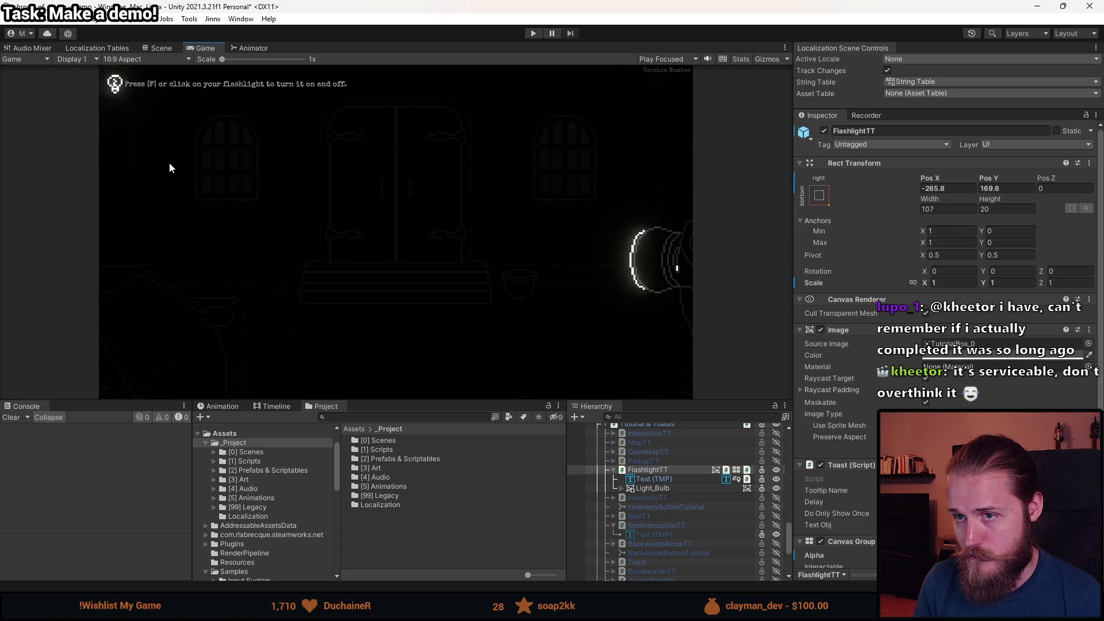
{"action": "key", "text": "Down"}
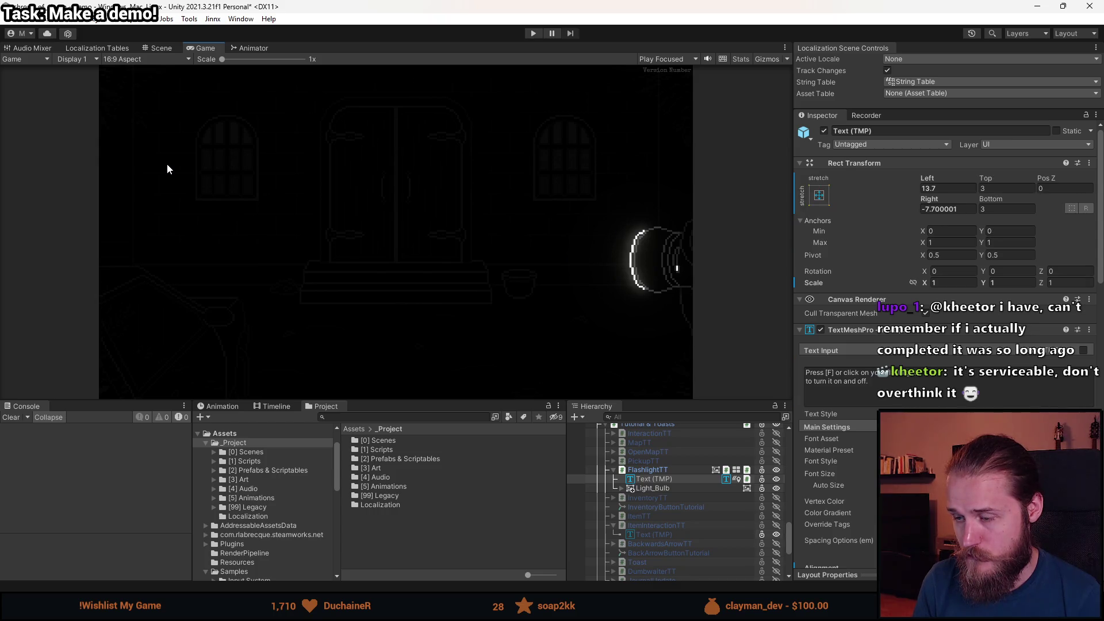
Move FlashlightTT and its text slightly right and down, checking the Game view.
{"action": "left_click", "coordinate": [639, 469], "text": "shift"}
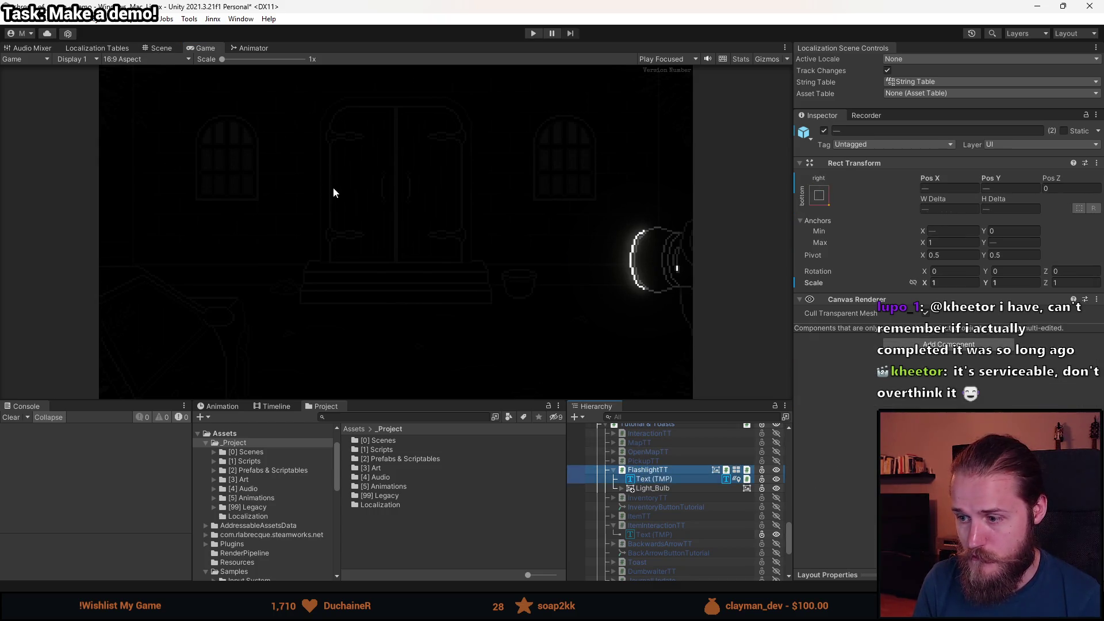
{"action": "left_click", "coordinate": [162, 48]}
{"action": "mouse_move", "coordinate": [184, 150]}
{"action": "left_mouse_down"}
{"action": "mouse_move", "coordinate": [347, 204]}
{"action": "mouse_move", "coordinate": [397, 205]}
{"action": "left_mouse_up"}
{"action": "left_click", "coordinate": [201, 47]}
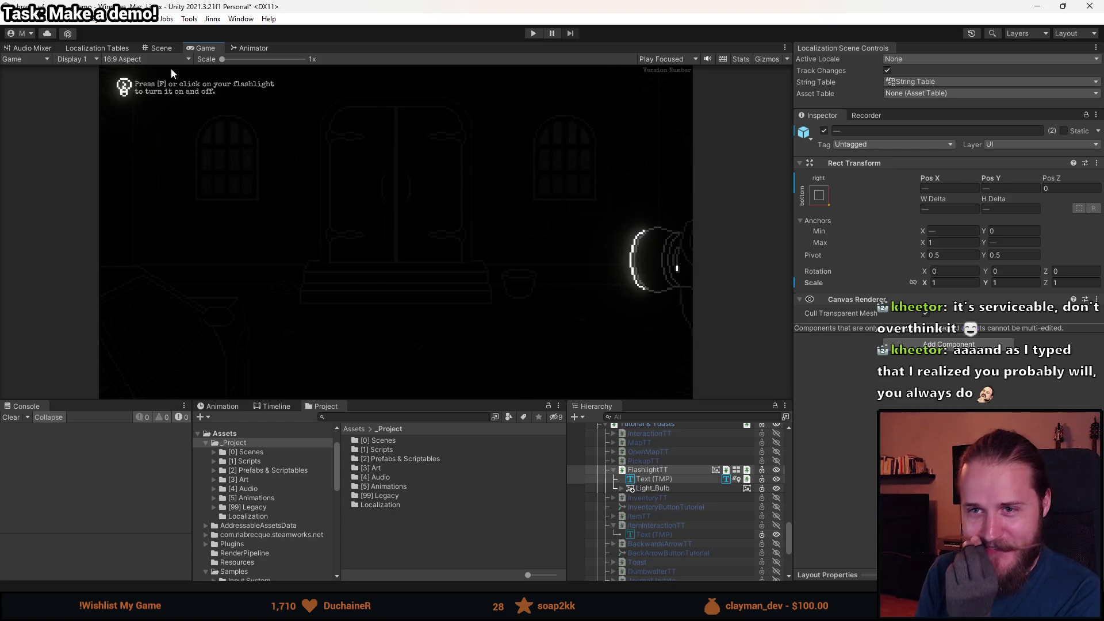
{"action": "left_click", "coordinate": [170, 50]}
Nudge the tooltip text right to Left 16.1, Right -10.1, then check the Light_Bulb icon.
{"action": "scroll", "coordinate": [336, 195], "scroll_direction": "up", "scroll_amount": 3}
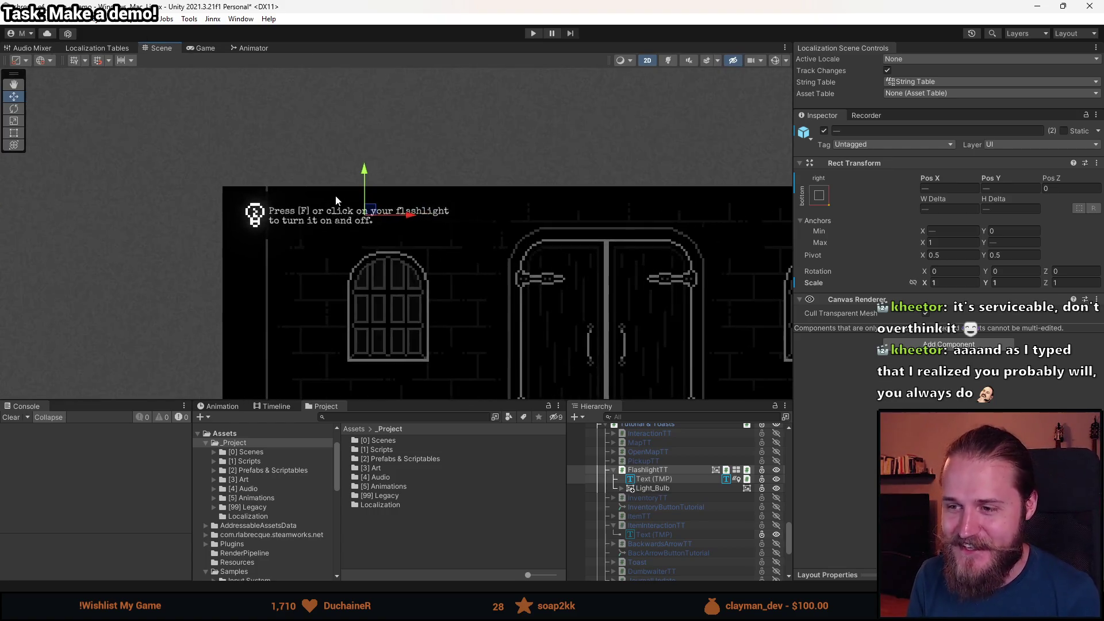
{"action": "left_click", "coordinate": [647, 470]}
{"action": "mouse_move", "coordinate": [367, 226]}
{"action": "left_mouse_down"}
{"action": "mouse_move", "coordinate": [558, 259]}
{"action": "mouse_move", "coordinate": [348, 131]}
{"action": "left_mouse_up"}
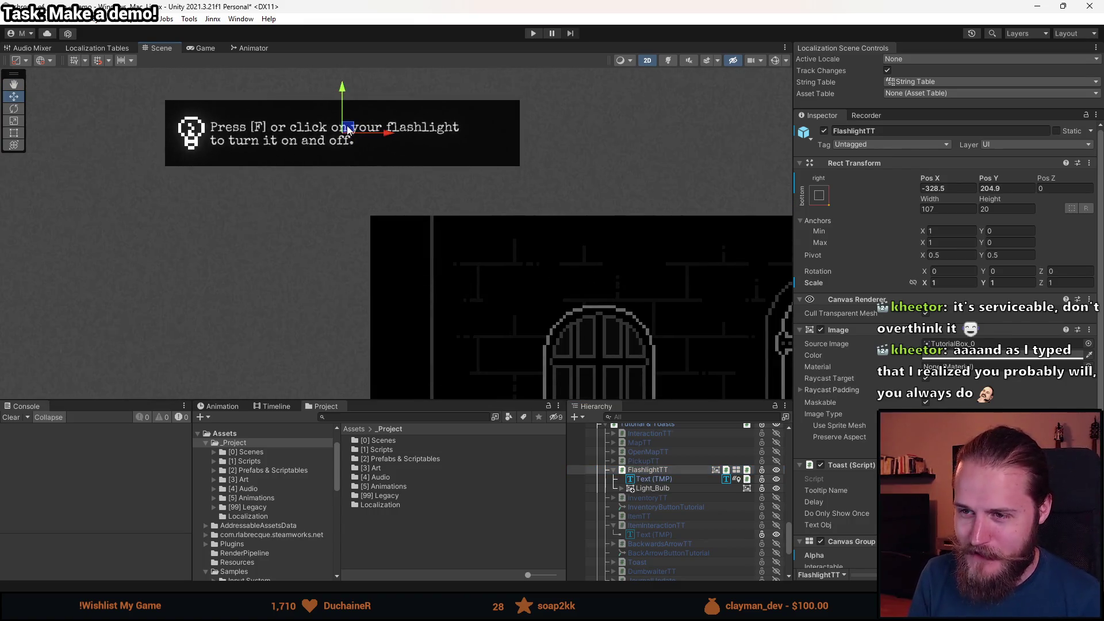
{"action": "left_click_drag", "start_coordinate": [323, 174], "coordinate": [339, 251]}
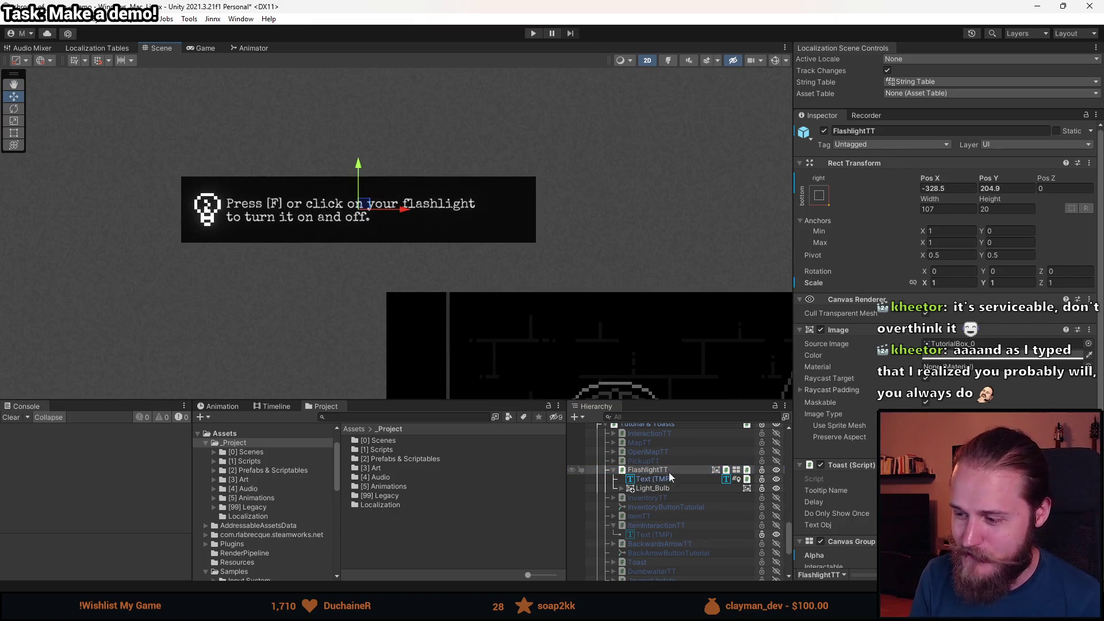
{"action": "left_click", "coordinate": [656, 479]}
{"action": "left_click_drag", "start_coordinate": [447, 218], "coordinate": [446, 212]}
{"action": "scroll", "coordinate": [378, 289], "scroll_direction": "down", "scroll_amount": 2}
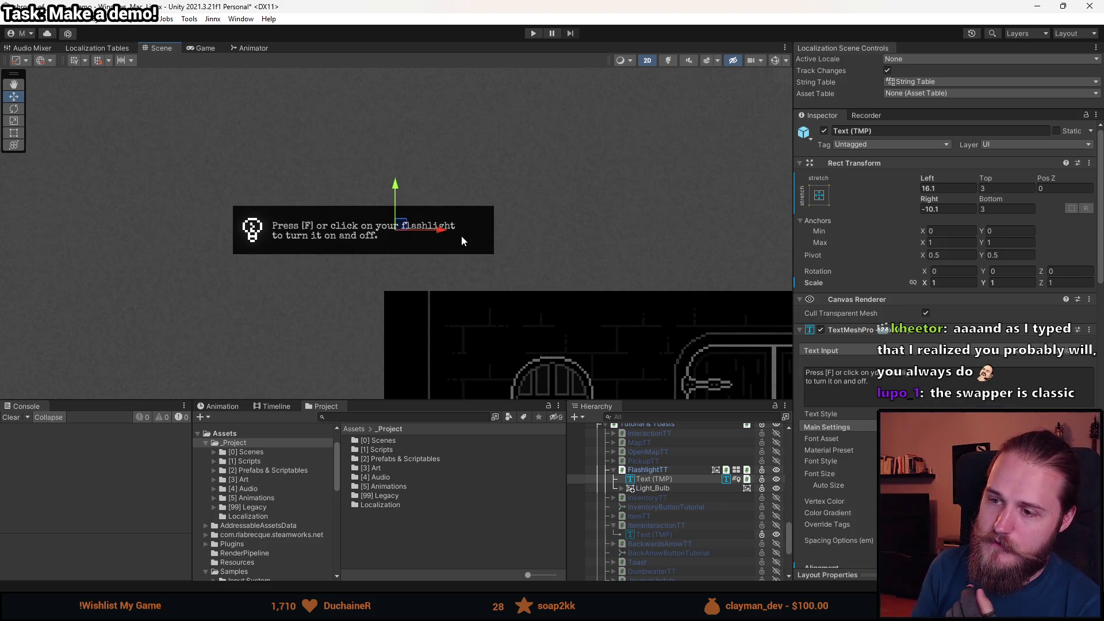
{"action": "left_click", "coordinate": [661, 489]}
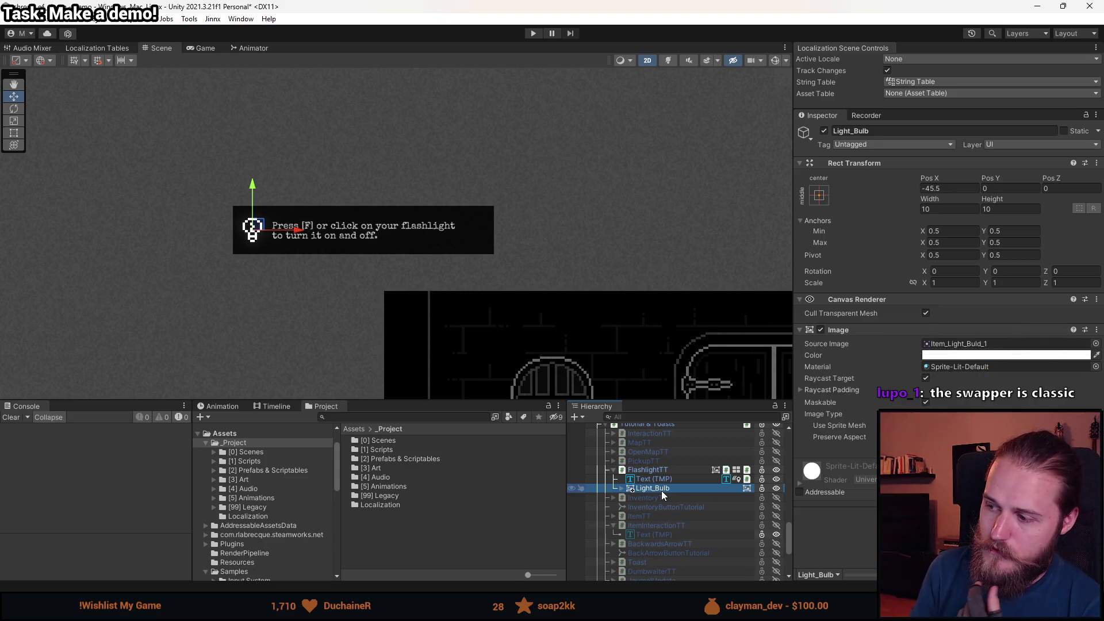
{"action": "left_click", "coordinate": [653, 489]}
{"action": "key", "text": "t"}
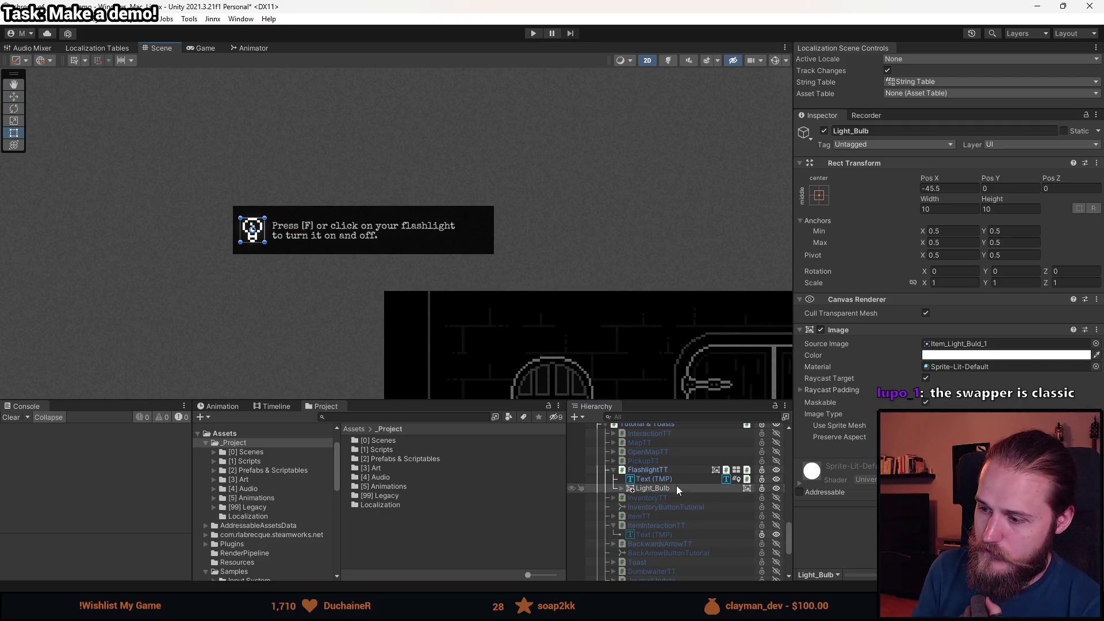
{"action": "left_click", "coordinate": [652, 471]}
Narrow the FlashlightTT box and set its Content Size Fitter to fit horizontally.
{"action": "mouse_move", "coordinate": [494, 242]}
{"action": "left_mouse_down"}
{"action": "mouse_move", "coordinate": [377, 253]}
{"action": "mouse_move", "coordinate": [500, 260]}
{"action": "mouse_move", "coordinate": [394, 260]}
{"action": "left_mouse_up"}
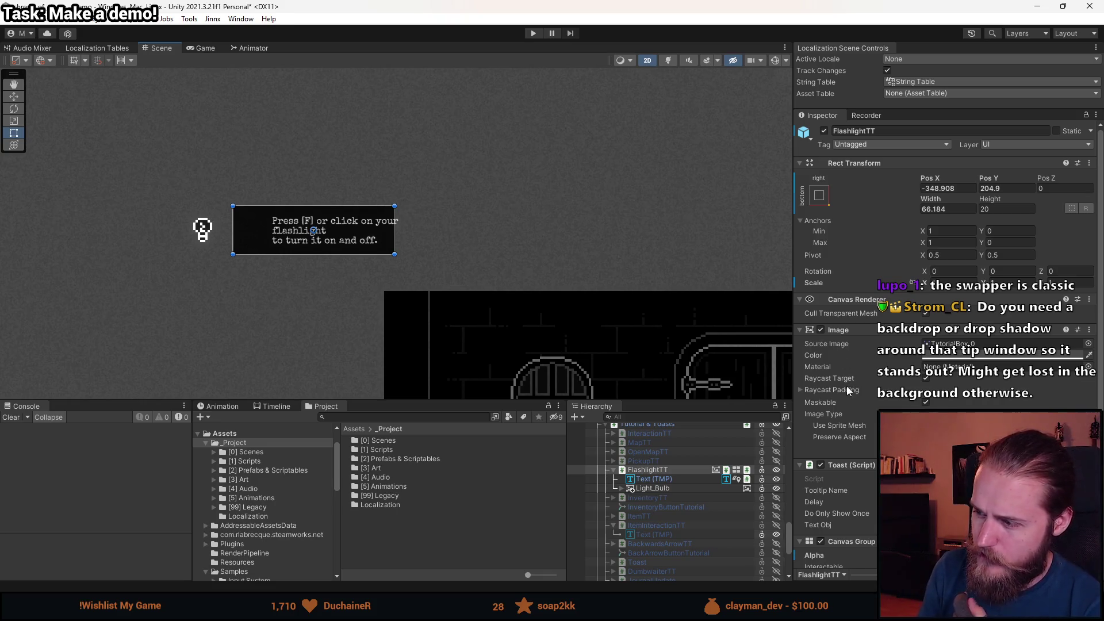
{"action": "scroll", "coordinate": [819, 390], "scroll_direction": "down", "scroll_amount": 4}
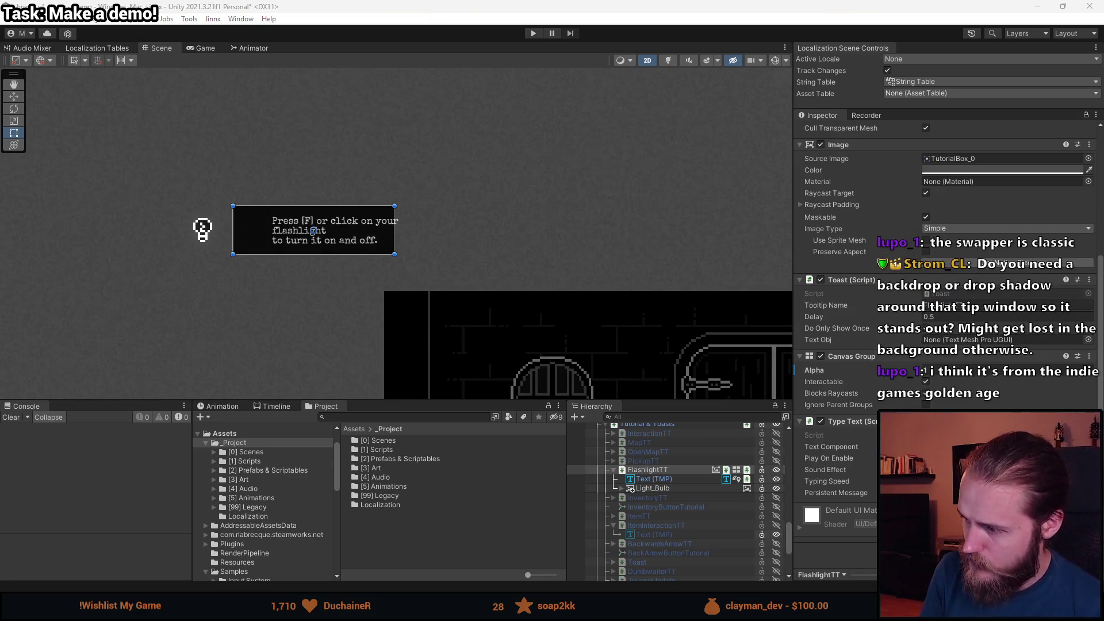
{"action": "scroll", "coordinate": [946, 265], "scroll_direction": "down", "scroll_amount": 2}
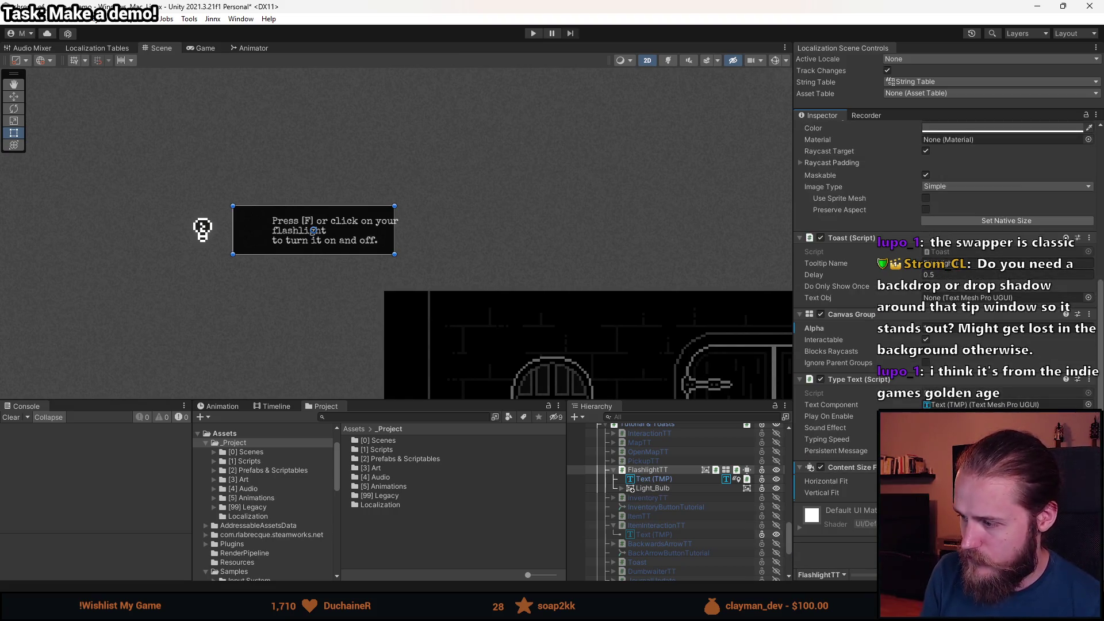
{"action": "left_click", "coordinate": [978, 481]}
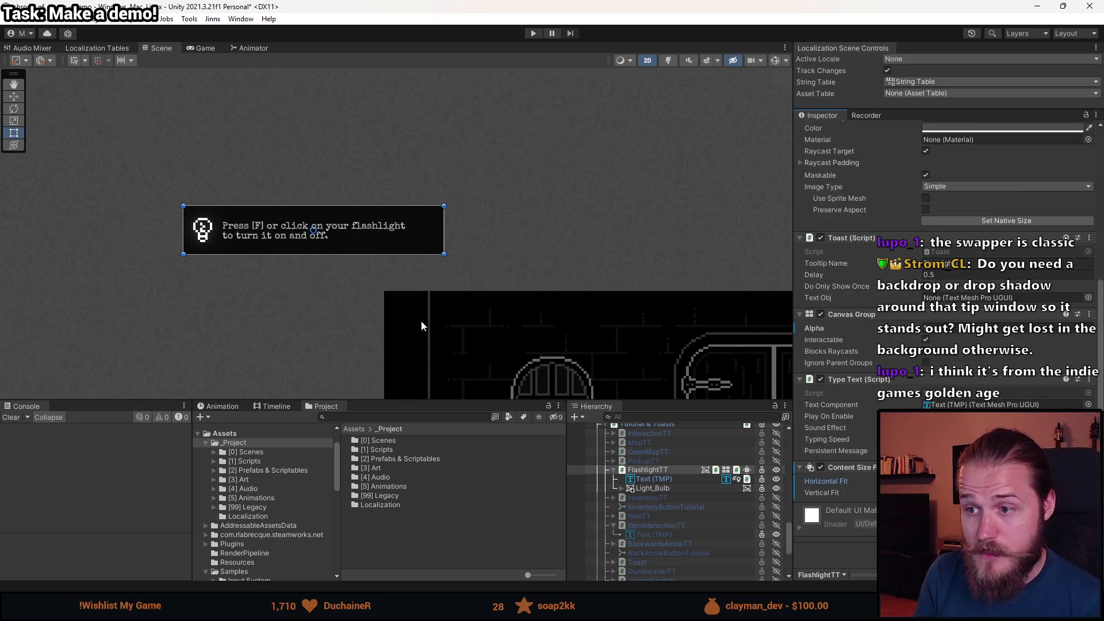
In the tooltip's Text (TMP), trim 'flashlight' so the line ends with 'flash'.
{"action": "left_click", "coordinate": [685, 480]}
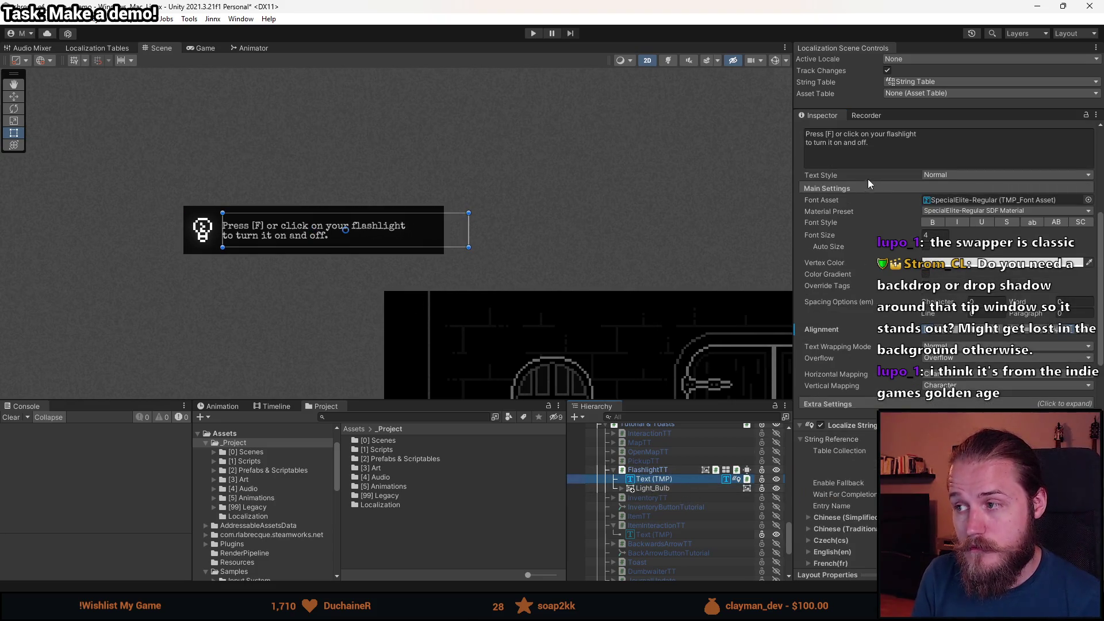
{"action": "left_click", "coordinate": [921, 134]}
{"action": "left_click", "coordinate": [916, 135]}
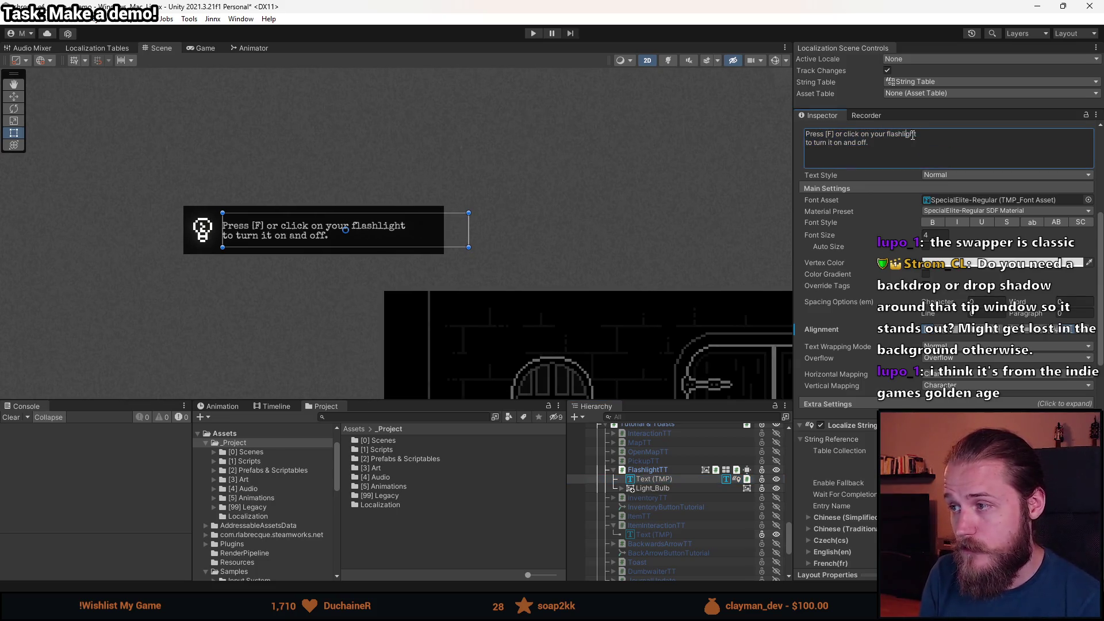
{"action": "key", "text": "BackSpace"}
{"action": "key", "text": "BackSpace"}
{"action": "key", "text": "BackSpace"}
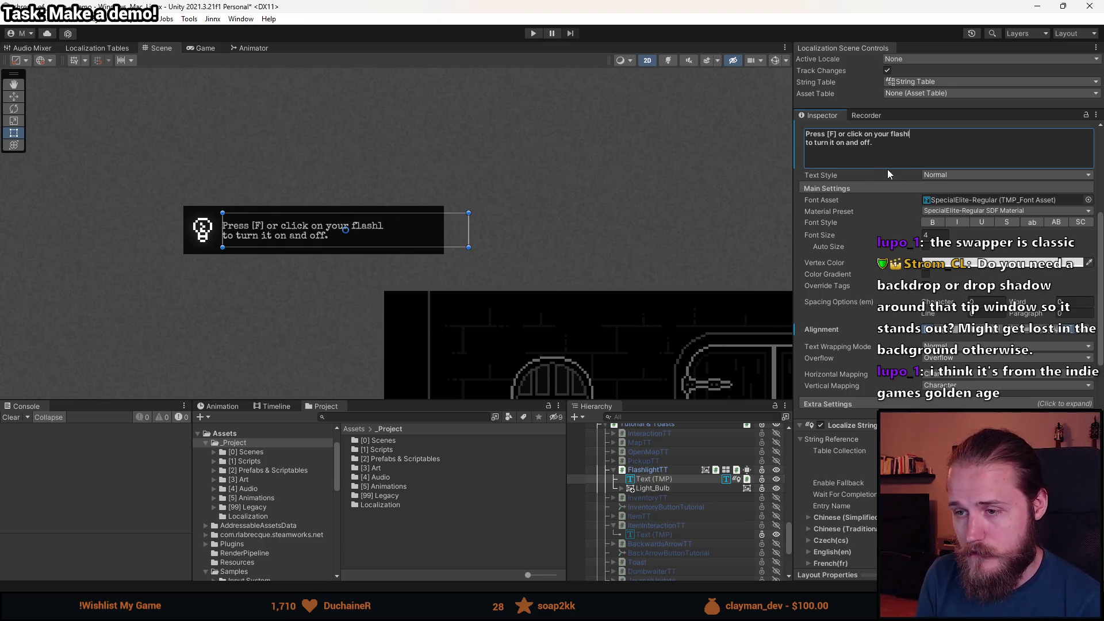
Retry FlashlightTT's horizontal fit, undo the collapsed width, and reselect its Text (TMP) child.
{"action": "left_click", "coordinate": [683, 470]}
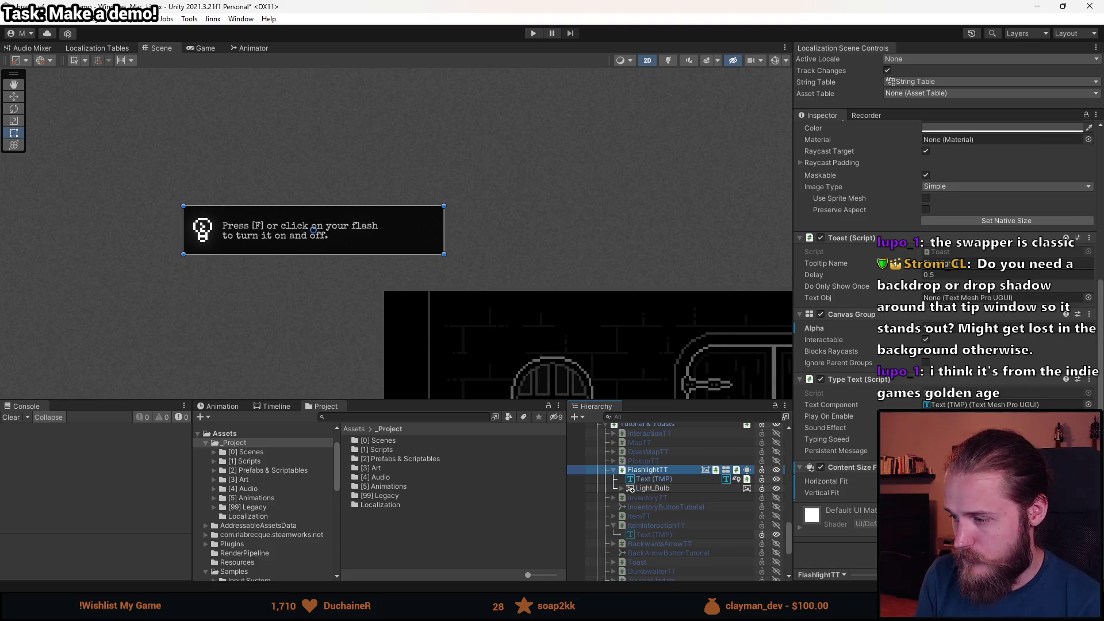
{"action": "left_click", "coordinate": [978, 493]}
{"action": "left_click", "coordinate": [978, 481]}
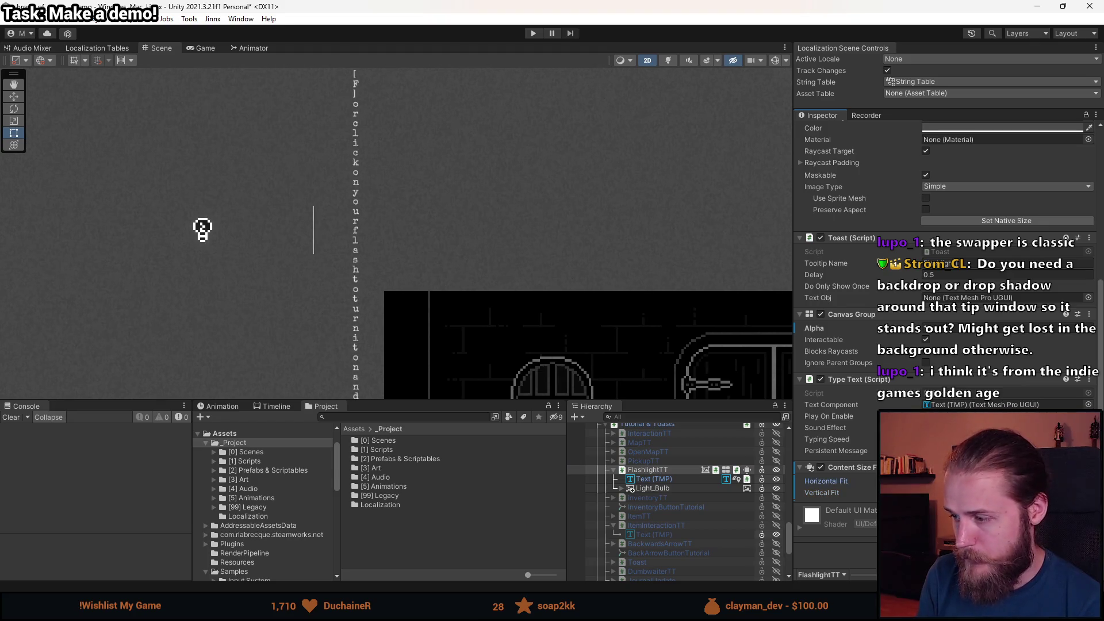
{"action": "key", "text": "ctrl+z"}
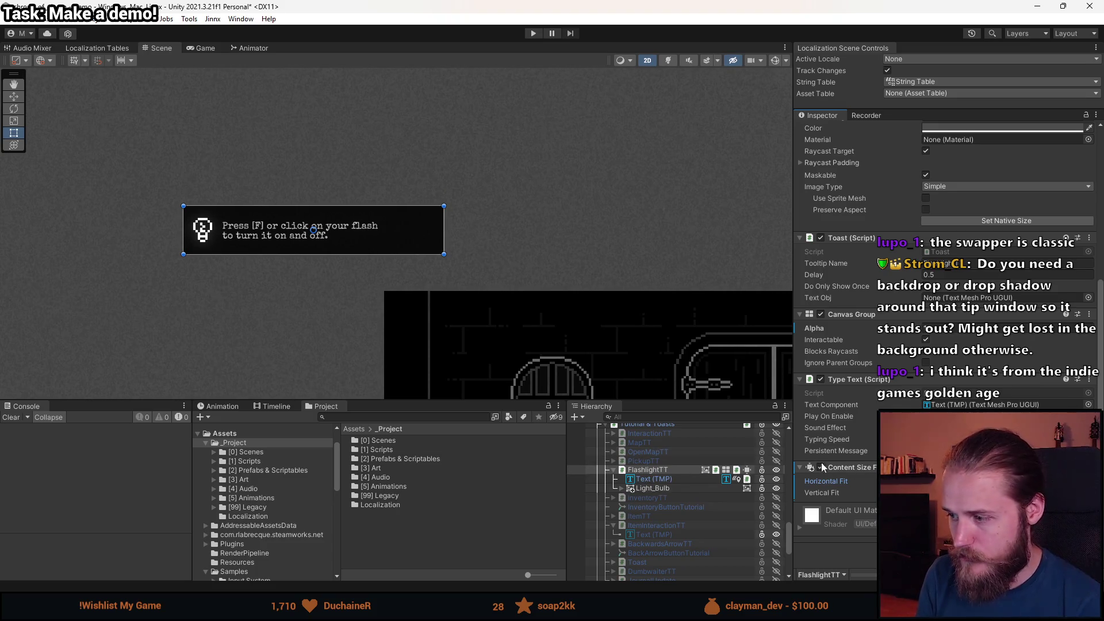
{"action": "scroll", "coordinate": [863, 469], "scroll_direction": "up", "scroll_amount": 5}
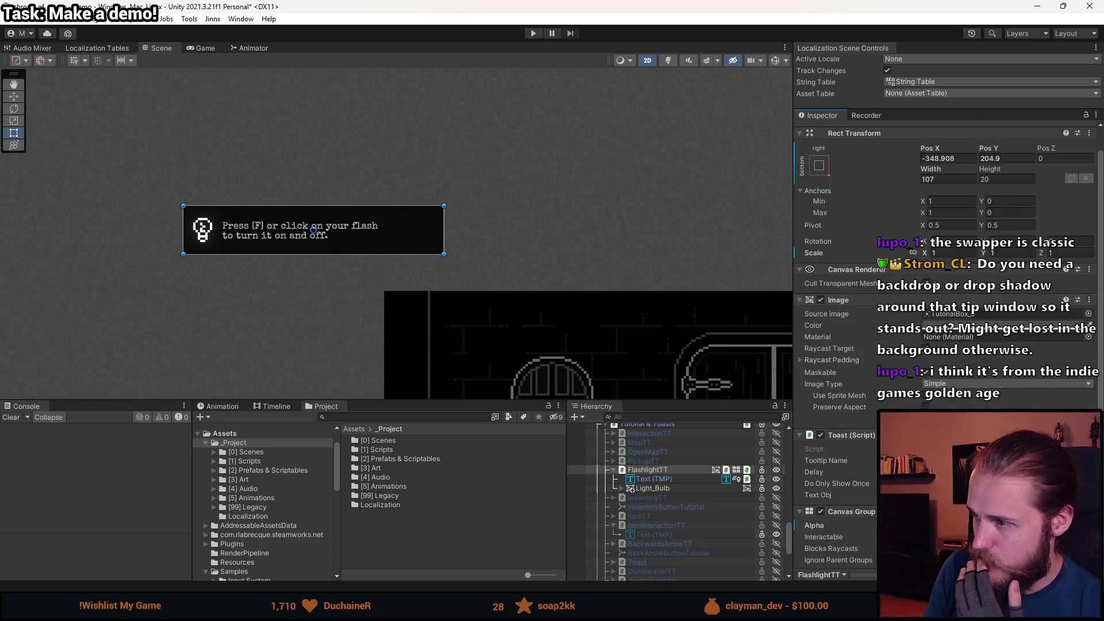
{"action": "scroll", "coordinate": [862, 345], "scroll_direction": "up", "scroll_amount": 1}
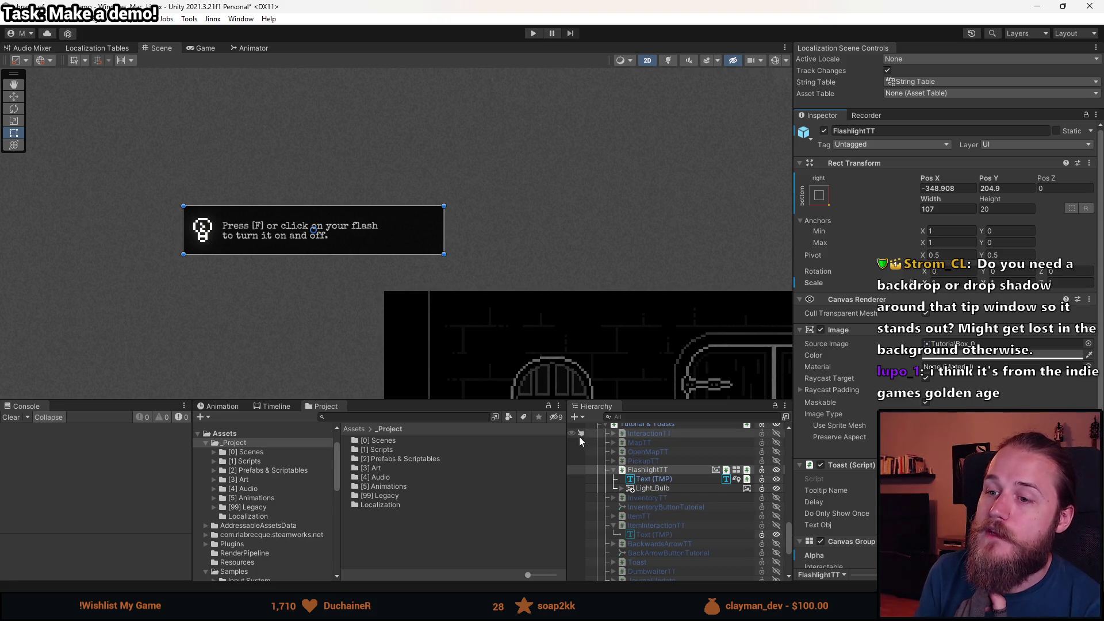
{"action": "left_click", "coordinate": [669, 480]}
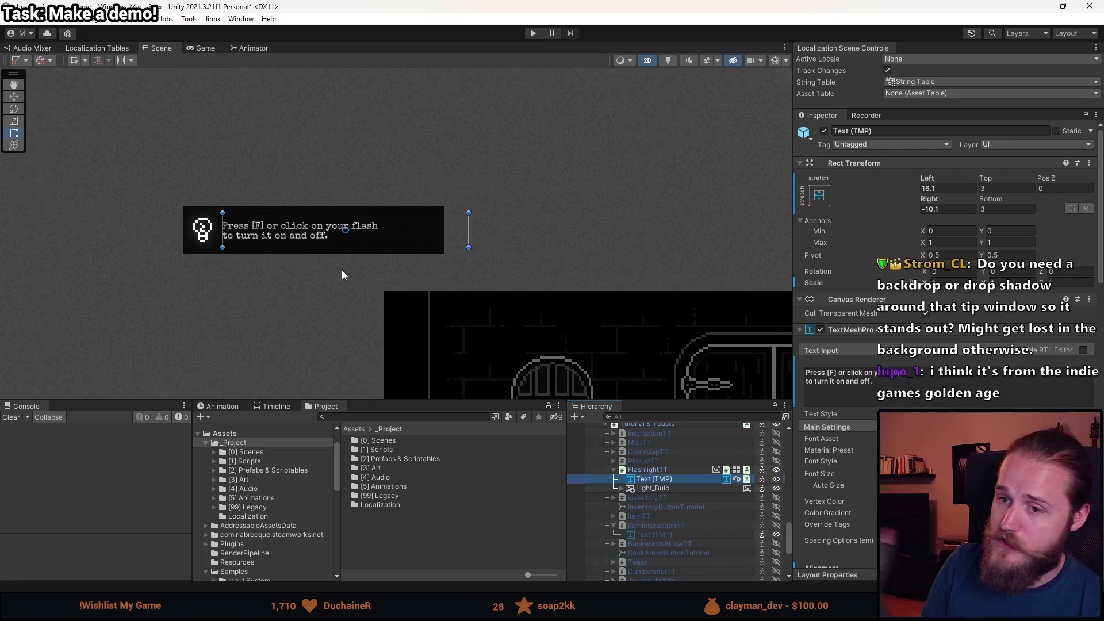
{"action": "scroll", "coordinate": [838, 309], "scroll_direction": "down", "scroll_amount": 10}
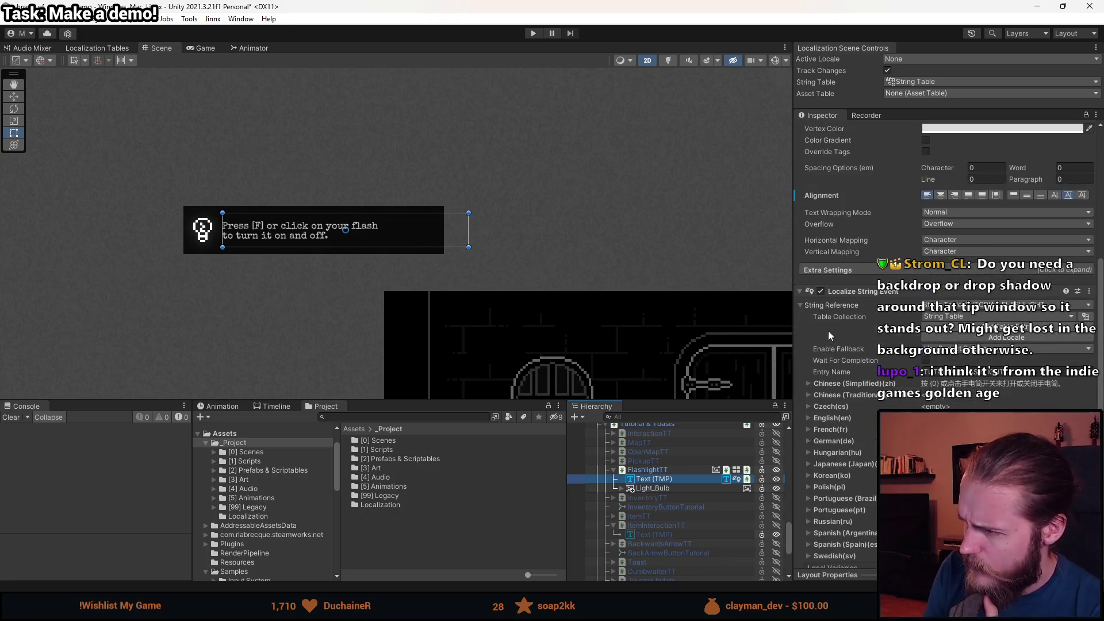
{"action": "scroll", "coordinate": [865, 354], "scroll_direction": "down", "scroll_amount": 8}
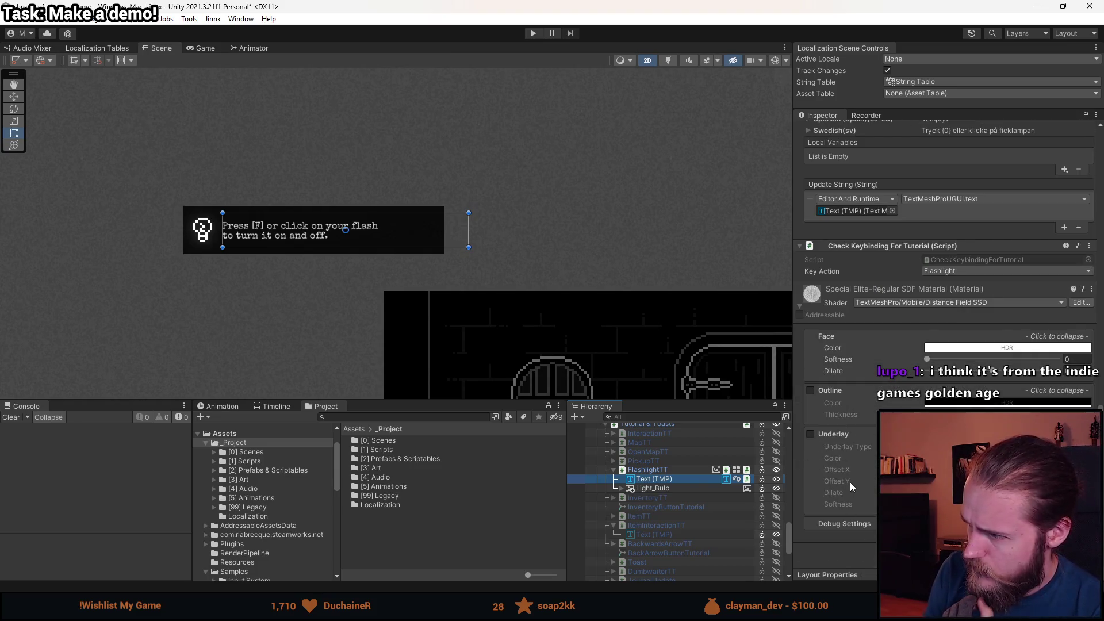
{"action": "scroll", "coordinate": [851, 482], "scroll_direction": "up", "scroll_amount": 8}
{"action": "scroll", "coordinate": [851, 380], "scroll_direction": "up", "scroll_amount": 3}
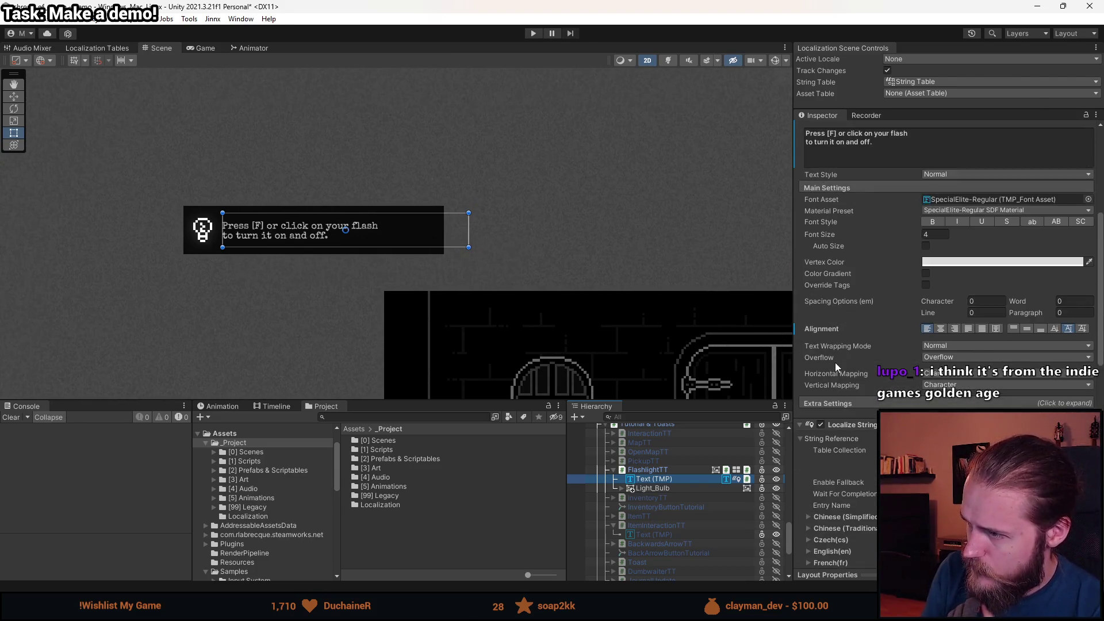
{"action": "left_click", "coordinate": [860, 399]}
{"action": "scroll", "coordinate": [859, 399], "scroll_direction": "down", "scroll_amount": 1}
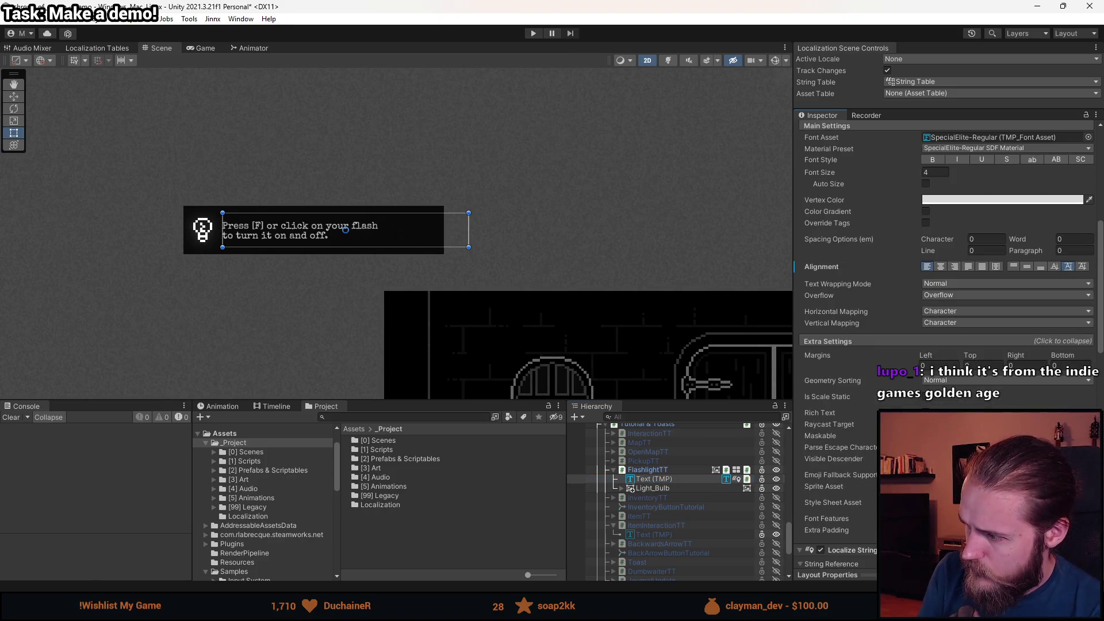
{"action": "scroll", "coordinate": [853, 501], "scroll_direction": "up", "scroll_amount": 6}
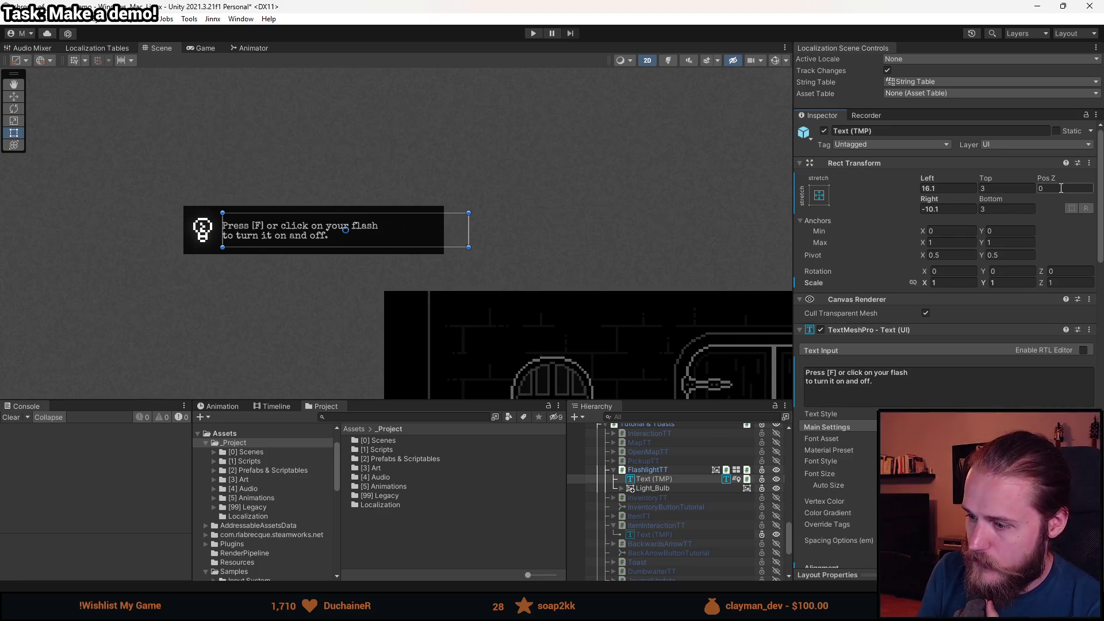
{"action": "left_click", "coordinate": [1058, 191]}
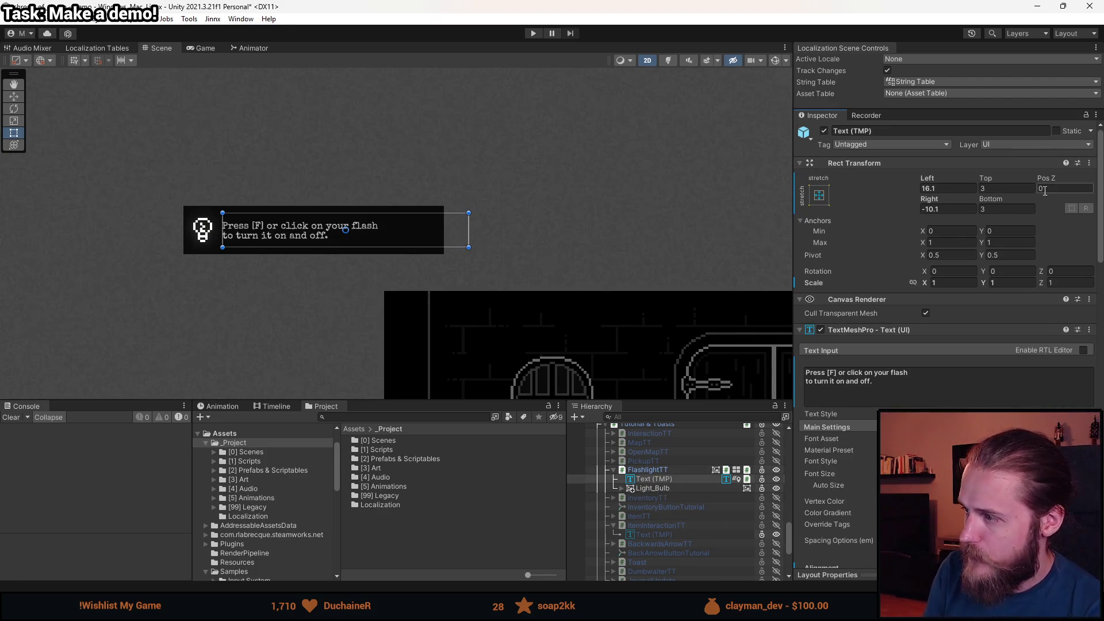
{"action": "type", "text": "-5"}
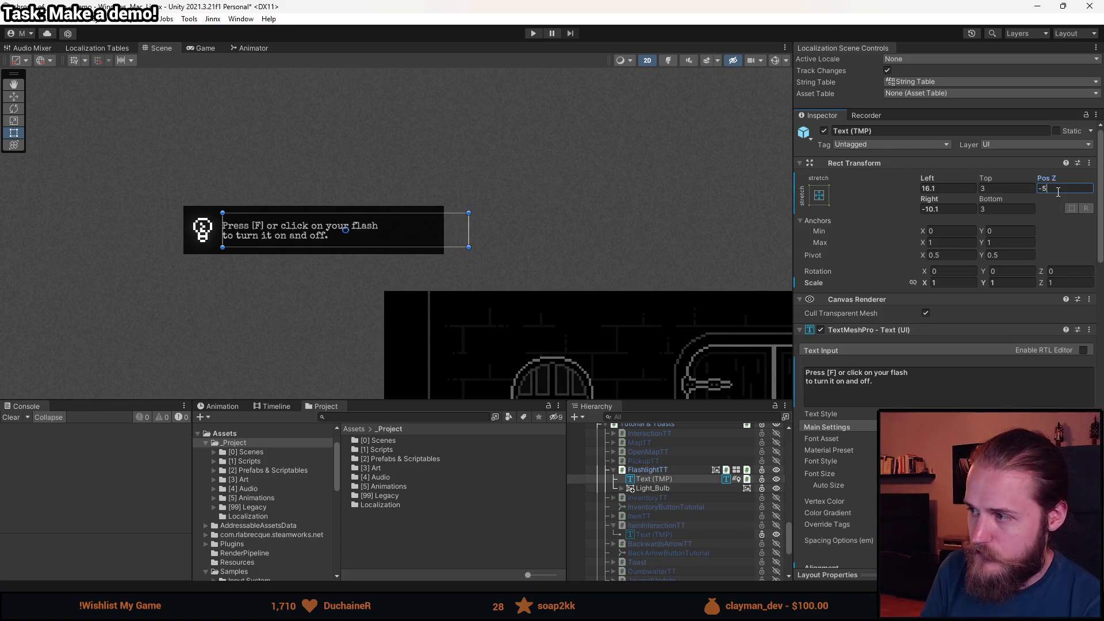
{"action": "key", "text": "BackSpace"}
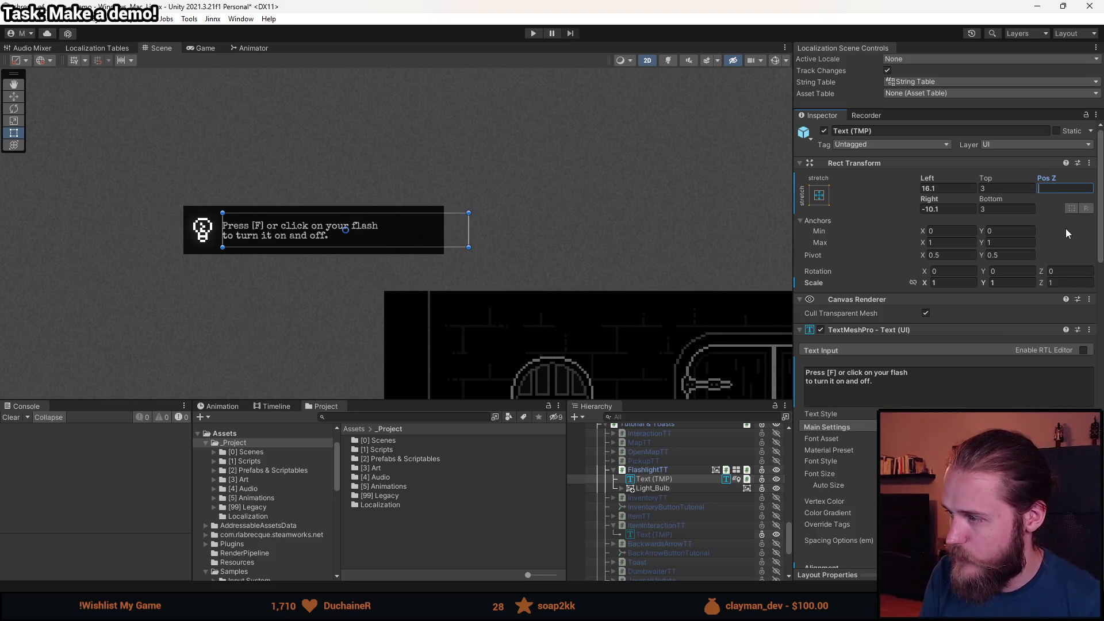
{"action": "left_click", "coordinate": [991, 188]}
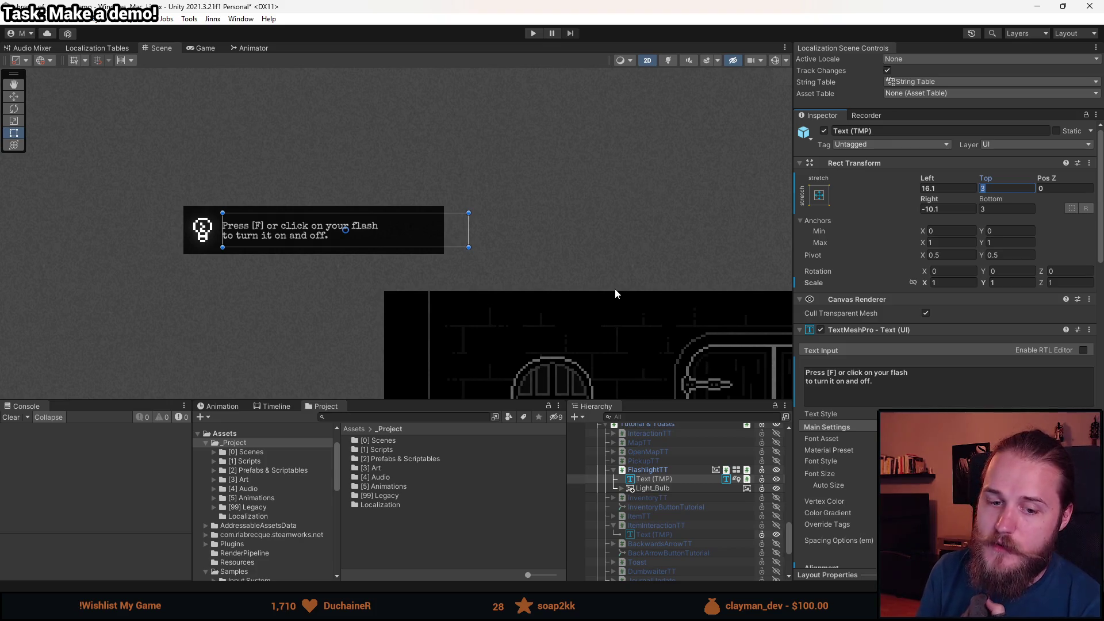
Move the FlashlightTT tooltip slightly right and down over the doors, then frame it.
{"action": "scroll", "coordinate": [230, 239], "scroll_direction": "up", "scroll_amount": 3}
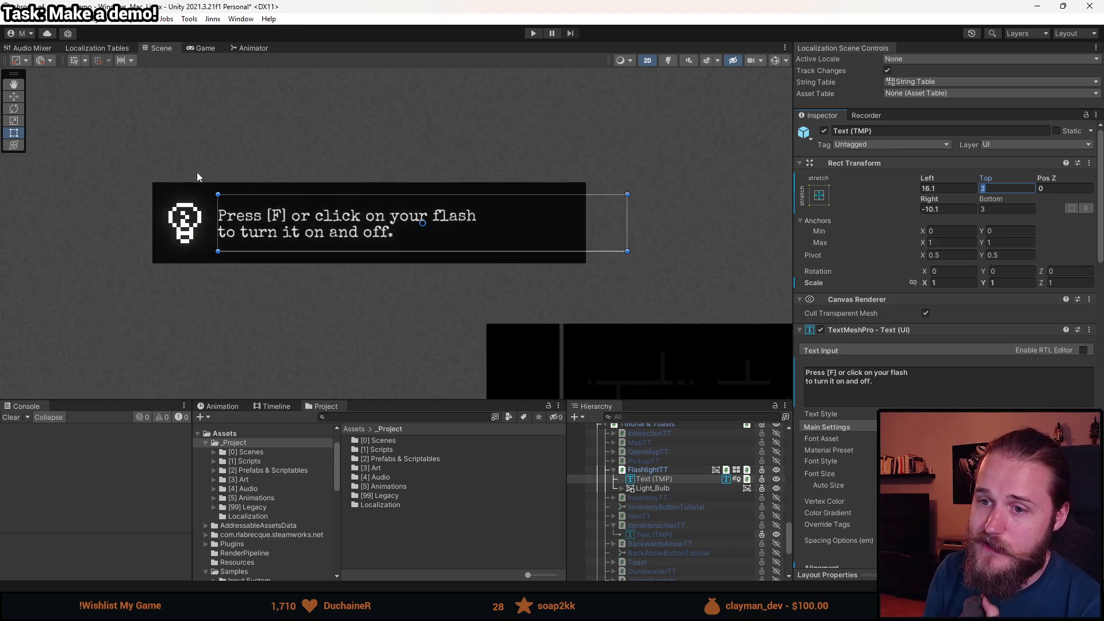
{"action": "double_click", "coordinate": [647, 470]}
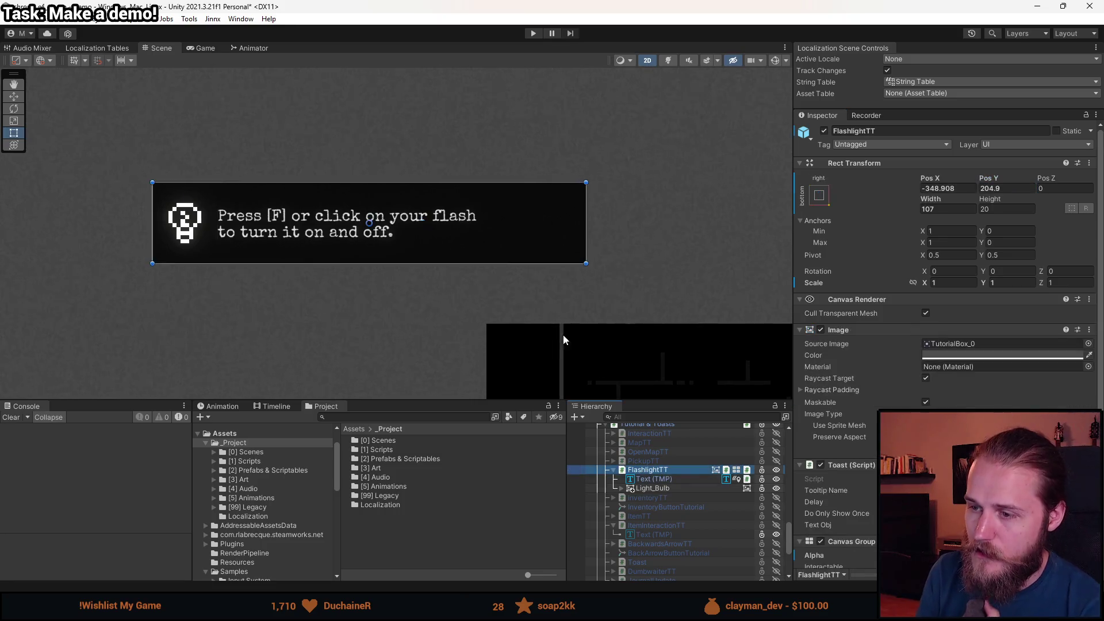
{"action": "key", "text": "w"}
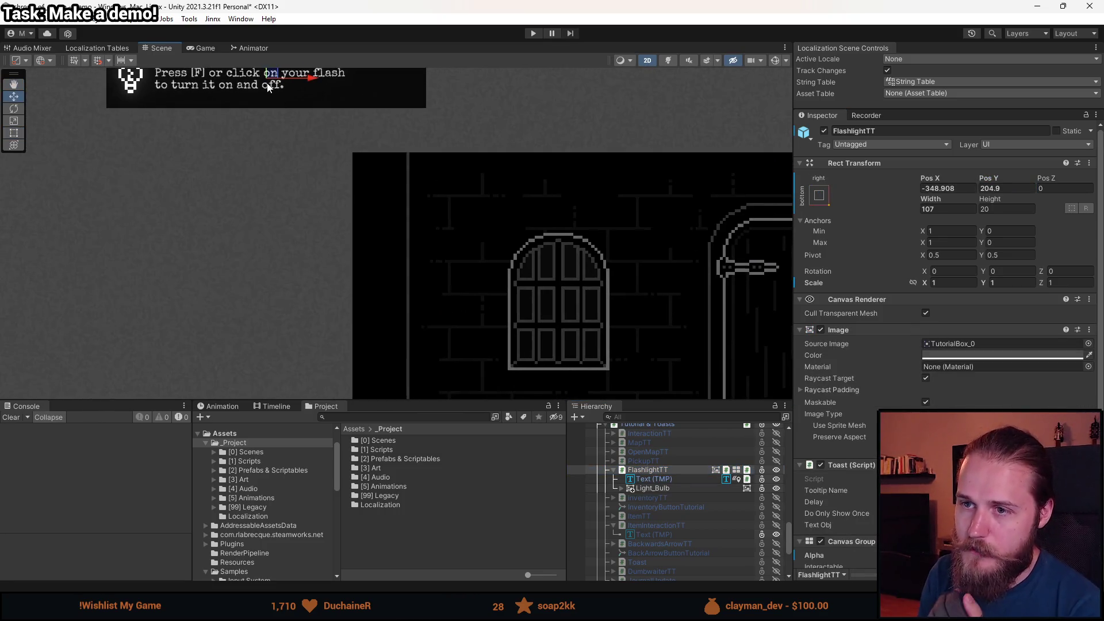
{"action": "left_click_drag", "start_coordinate": [274, 95], "coordinate": [276, 199]}
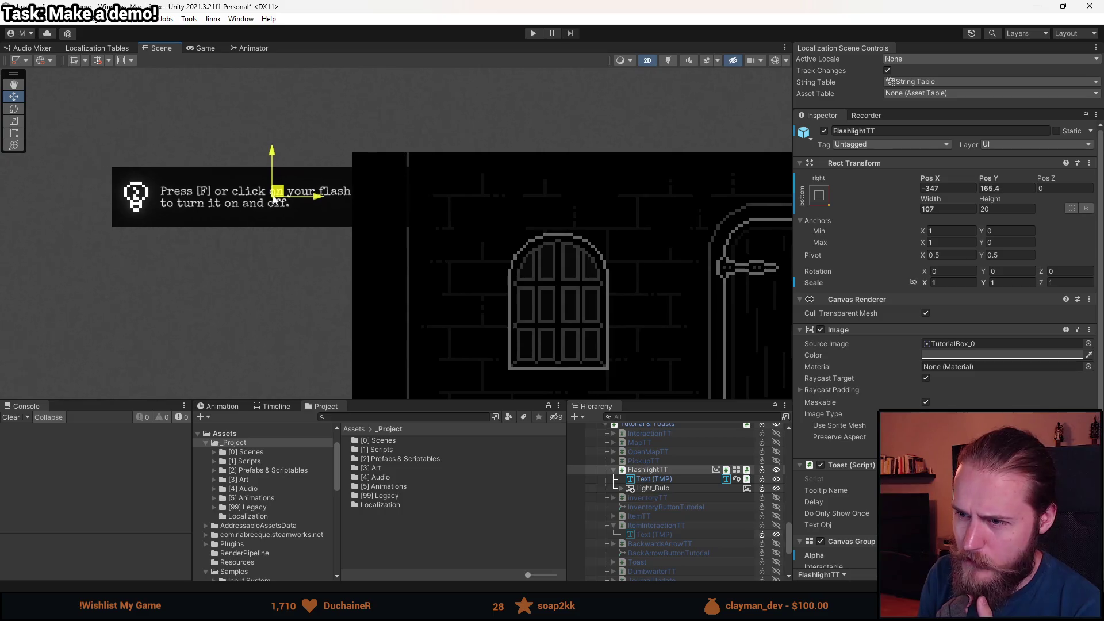
{"action": "scroll", "coordinate": [409, 187], "scroll_direction": "up", "scroll_amount": 5}
{"action": "scroll", "coordinate": [402, 171], "scroll_direction": "down", "scroll_amount": 5}
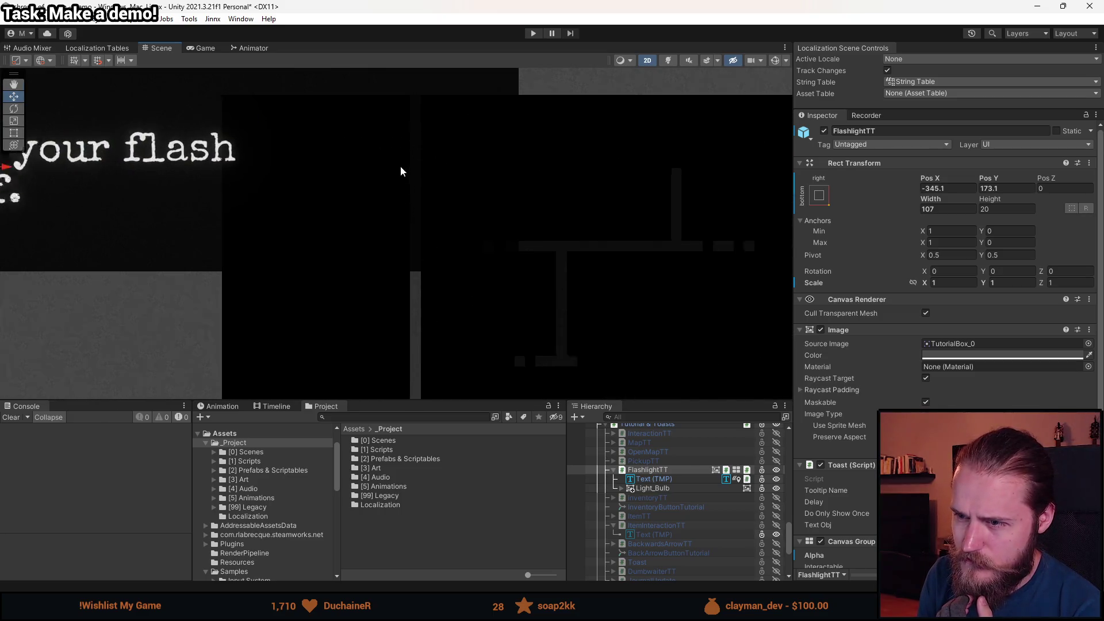
{"action": "mouse_move", "coordinate": [287, 195]}
{"action": "left_mouse_down"}
{"action": "mouse_move", "coordinate": [448, 259]}
{"action": "mouse_move", "coordinate": [555, 272]}
{"action": "mouse_move", "coordinate": [523, 260]}
{"action": "mouse_move", "coordinate": [234, 265]}
{"action": "mouse_move", "coordinate": [422, 260]}
{"action": "mouse_move", "coordinate": [467, 236]}
{"action": "mouse_move", "coordinate": [461, 224]}
{"action": "mouse_move", "coordinate": [471, 219]}
{"action": "mouse_move", "coordinate": [465, 233]}
{"action": "mouse_move", "coordinate": [220, 101]}
{"action": "left_mouse_up"}
{"action": "scroll", "coordinate": [450, 189], "scroll_direction": "down", "scroll_amount": 2}
{"action": "scroll", "coordinate": [450, 189], "scroll_direction": "up", "scroll_amount": 2}
{"action": "scroll", "coordinate": [465, 232], "scroll_direction": "down", "scroll_amount": 3}
{"action": "scroll", "coordinate": [425, 291], "scroll_direction": "up", "scroll_amount": 4}
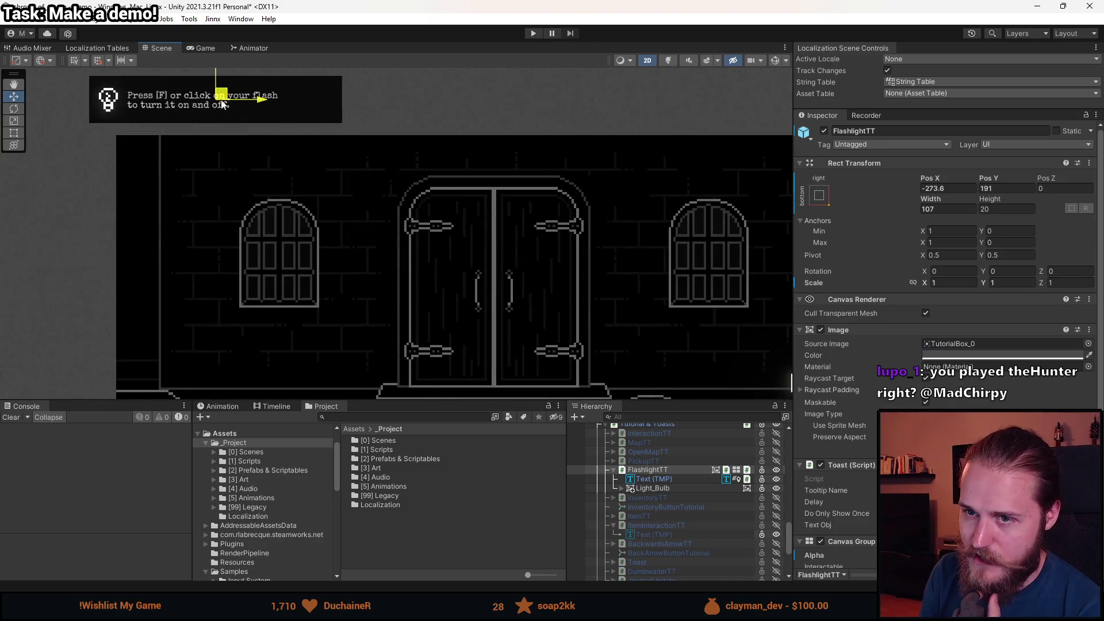
{"action": "key", "text": "f"}
Select the flashlight tooltip's text, then inspect ItemInteractionTT's Text (TMP) settings.
{"action": "left_click", "coordinate": [658, 479]}
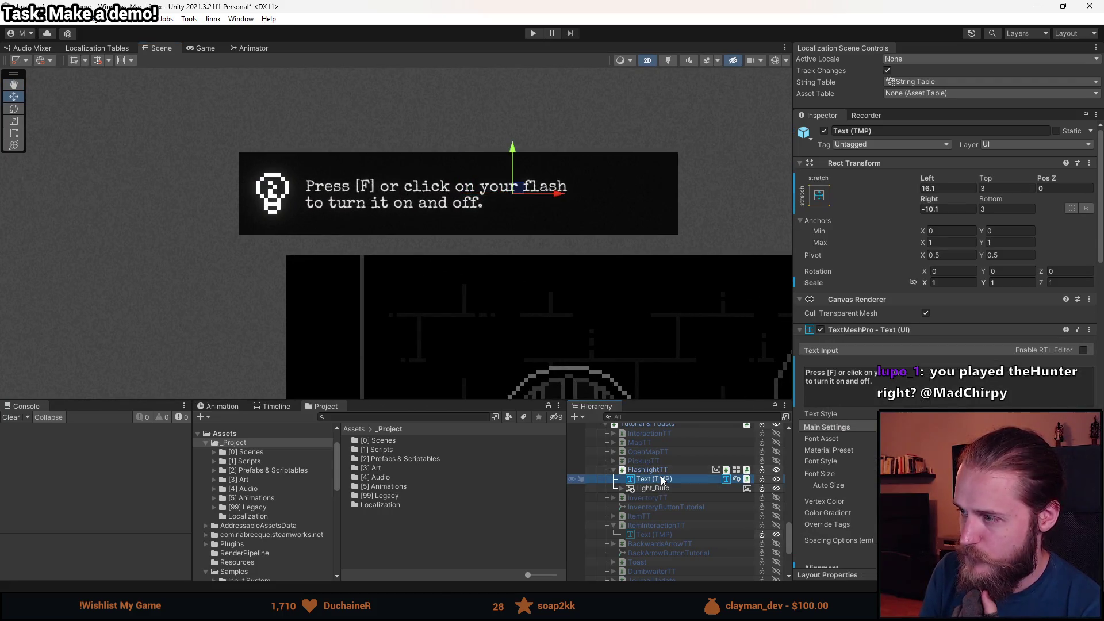
{"action": "scroll", "coordinate": [662, 481], "scroll_direction": "down", "scroll_amount": 3}
{"action": "scroll", "coordinate": [682, 467], "scroll_direction": "up", "scroll_amount": 2}
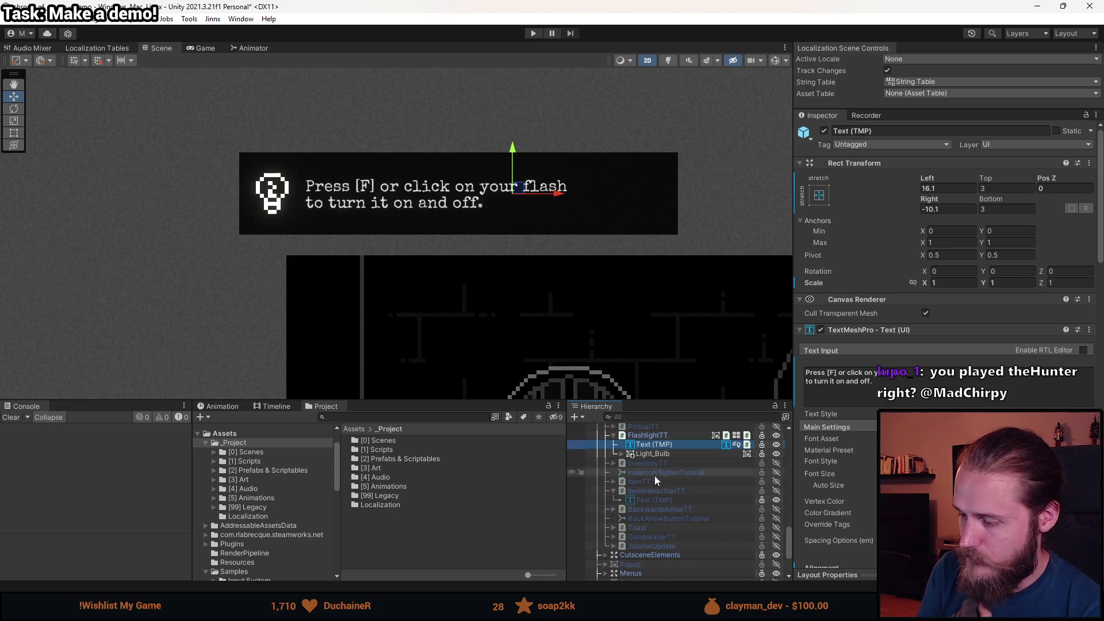
{"action": "left_click", "coordinate": [660, 500]}
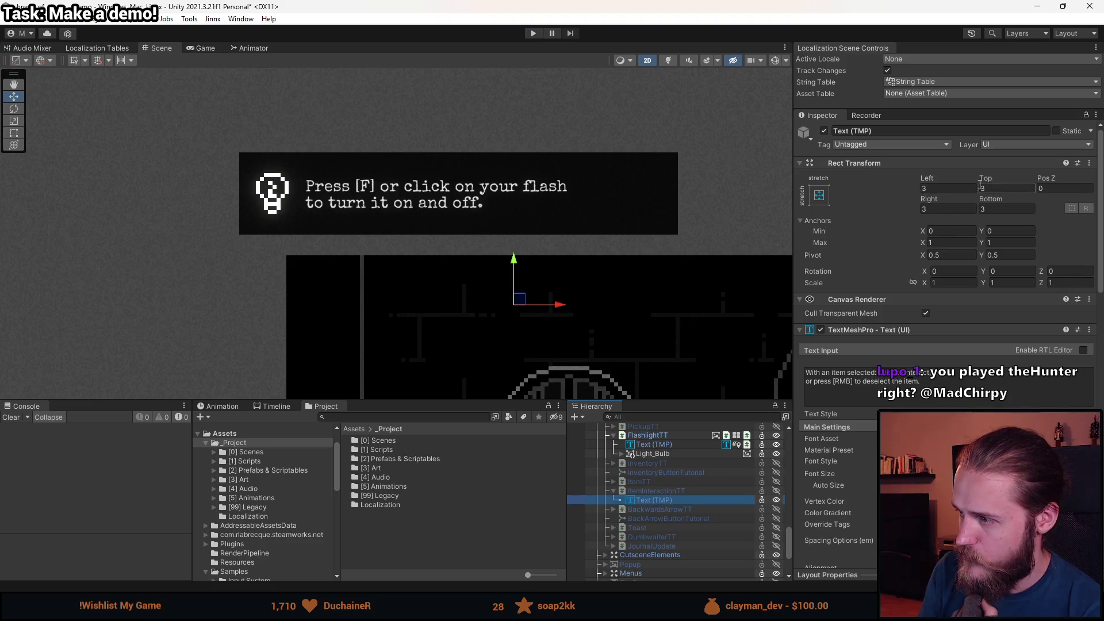
Check FlashlightTT's children and anchor its text object to the middle centre.
{"action": "left_click", "coordinate": [665, 436]}
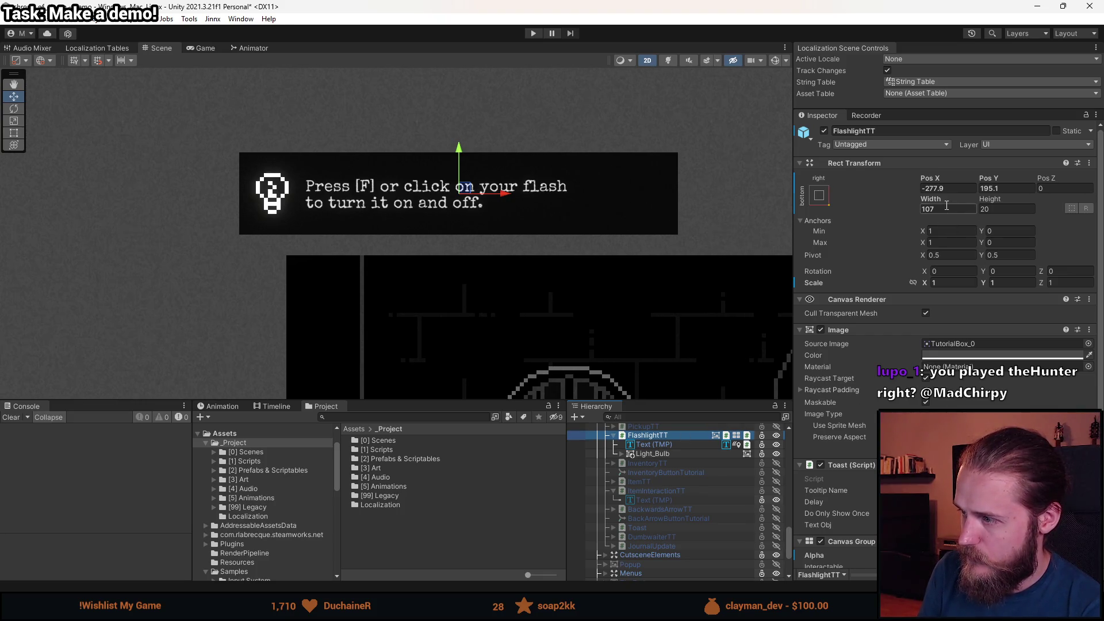
{"action": "left_click", "coordinate": [656, 454]}
{"action": "left_click", "coordinate": [679, 446]}
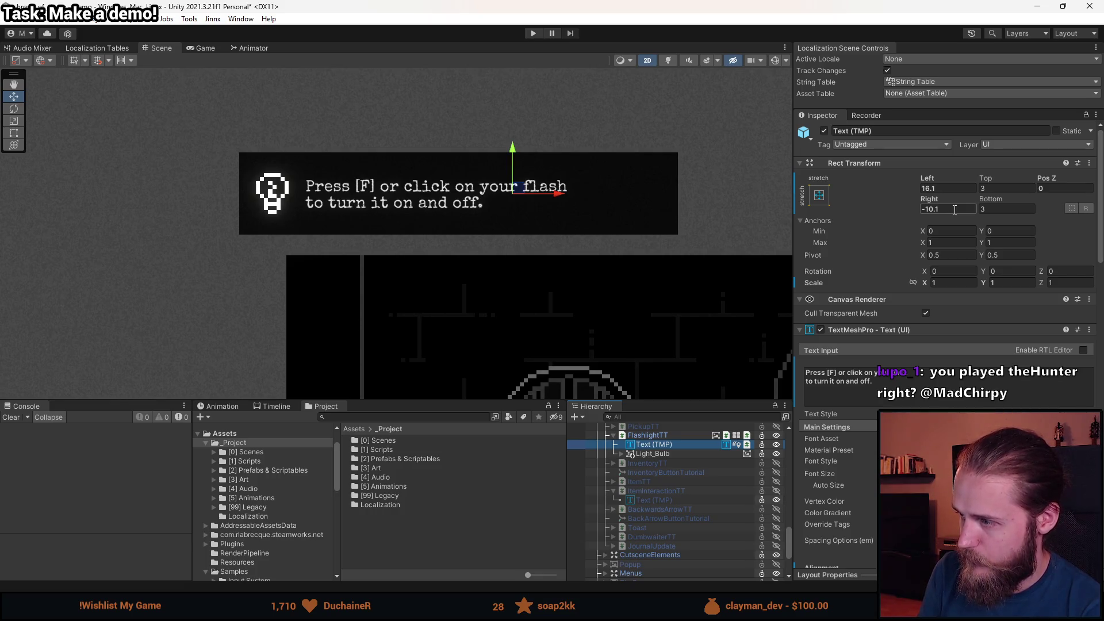
{"action": "left_click", "coordinate": [823, 195]}
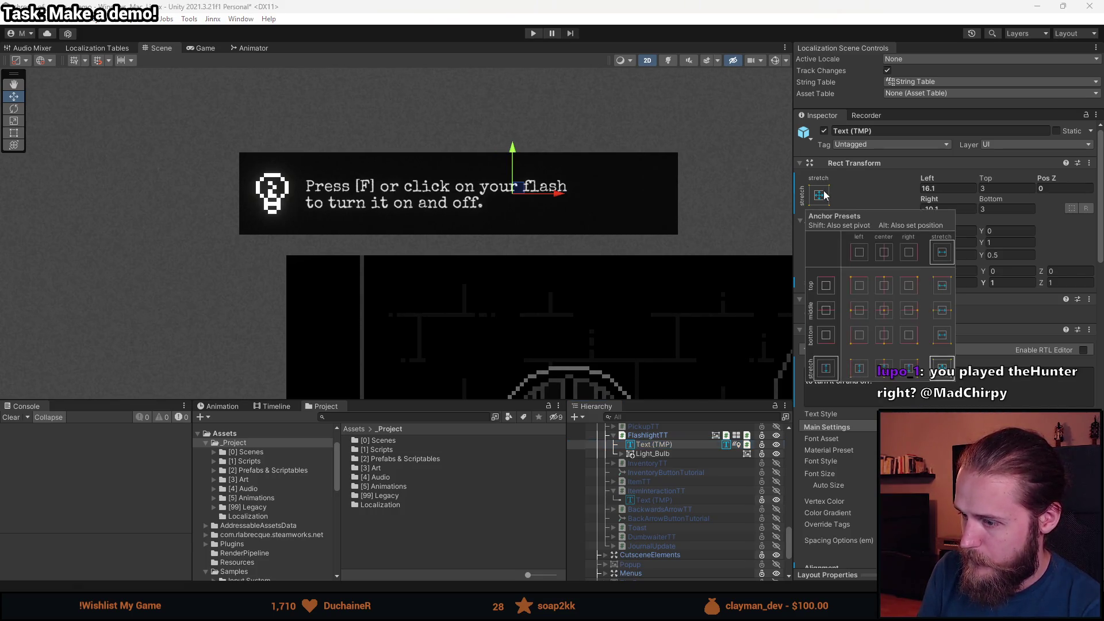
{"action": "left_click", "coordinate": [885, 316]}
{"action": "left_click", "coordinate": [966, 211]}
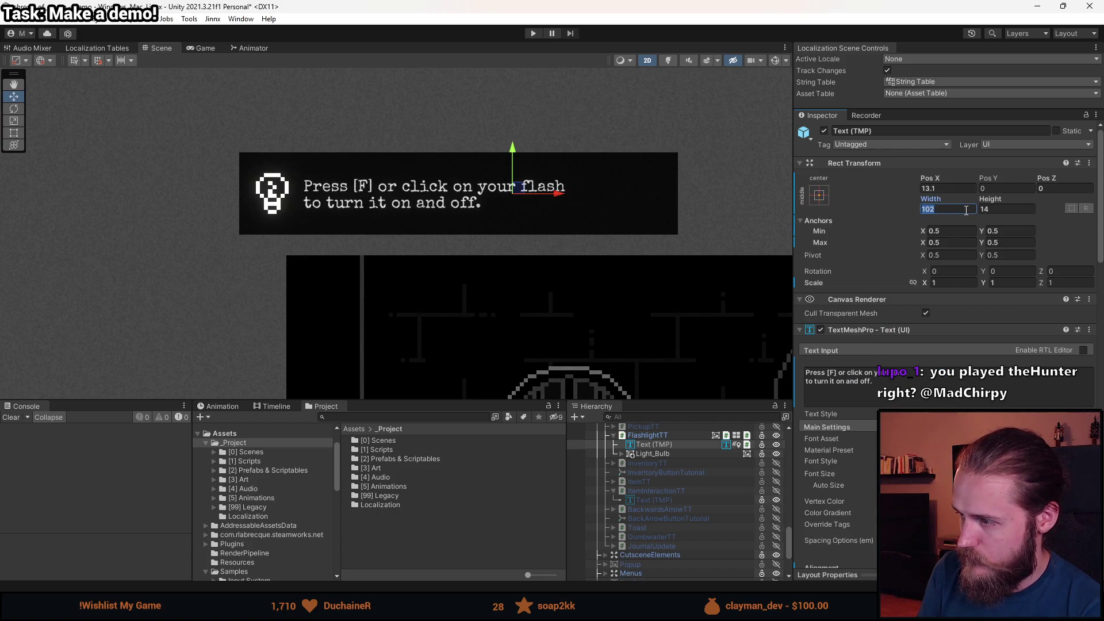
Set the text box to 104 by 17 and retype 'flashlight' plus test gibberish.
{"action": "left_click", "coordinate": [1004, 212]}
{"action": "type", "text": "17"}
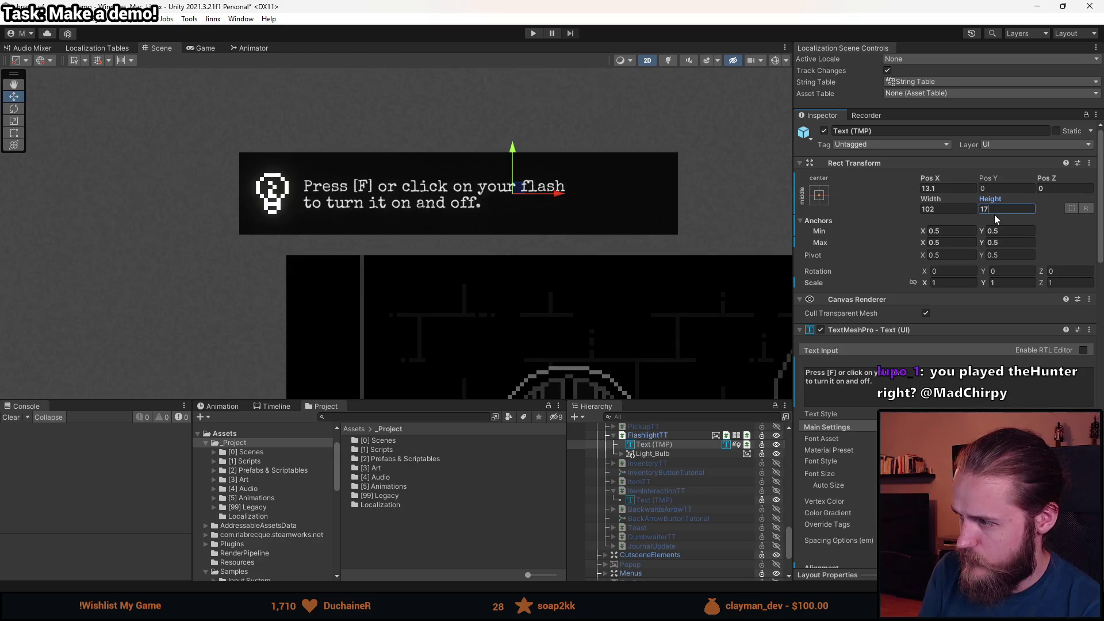
{"action": "left_click", "coordinate": [930, 213]}
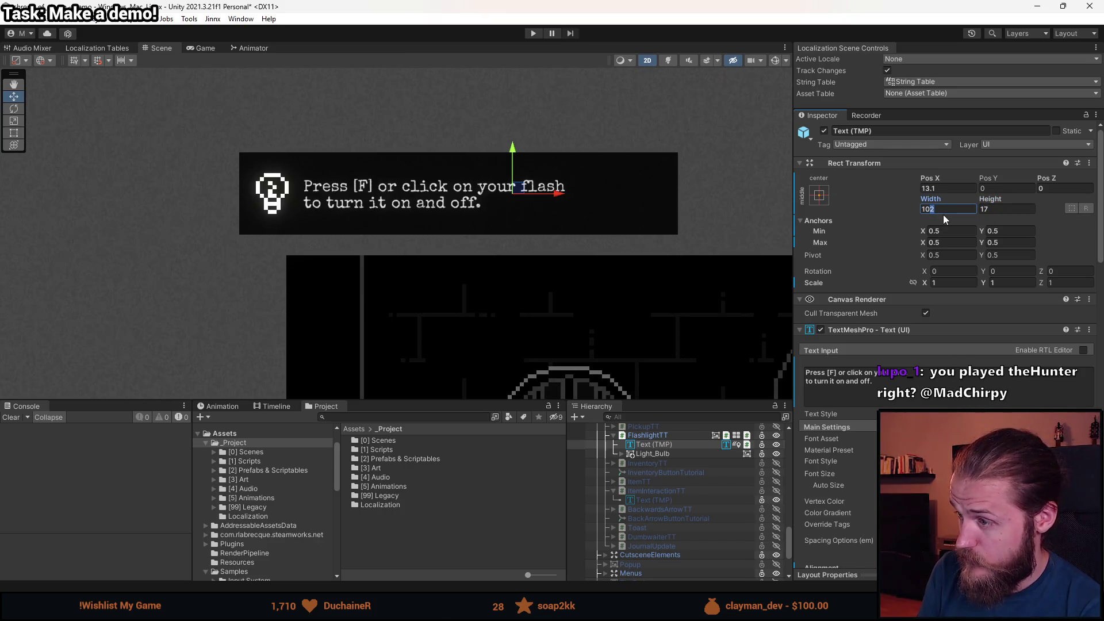
{"action": "type", "text": "4"}
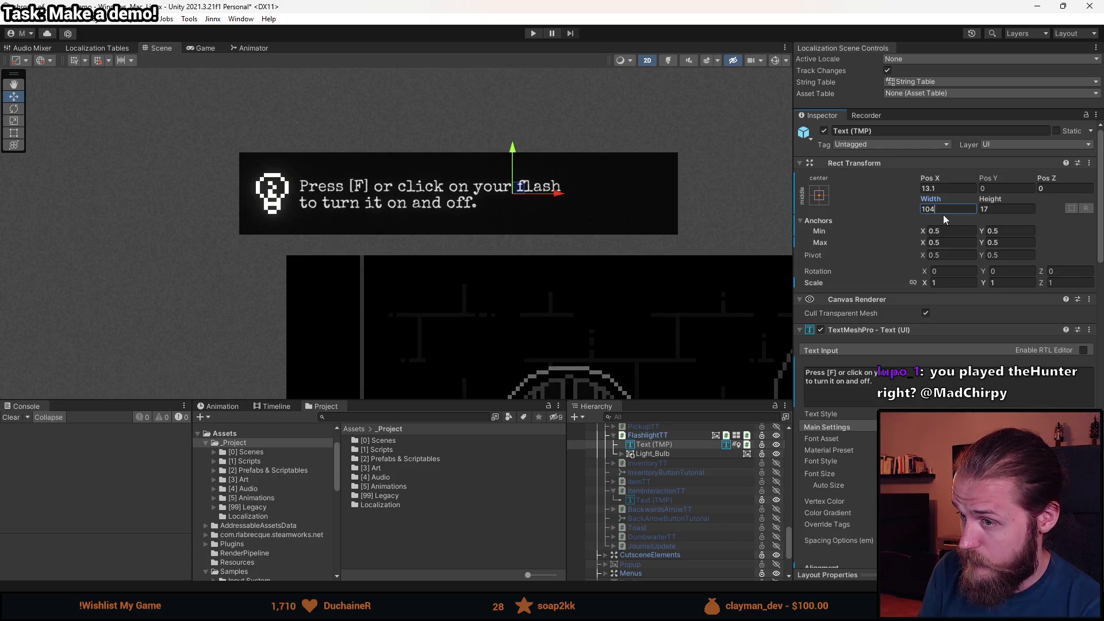
{"action": "left_click", "coordinate": [928, 373]}
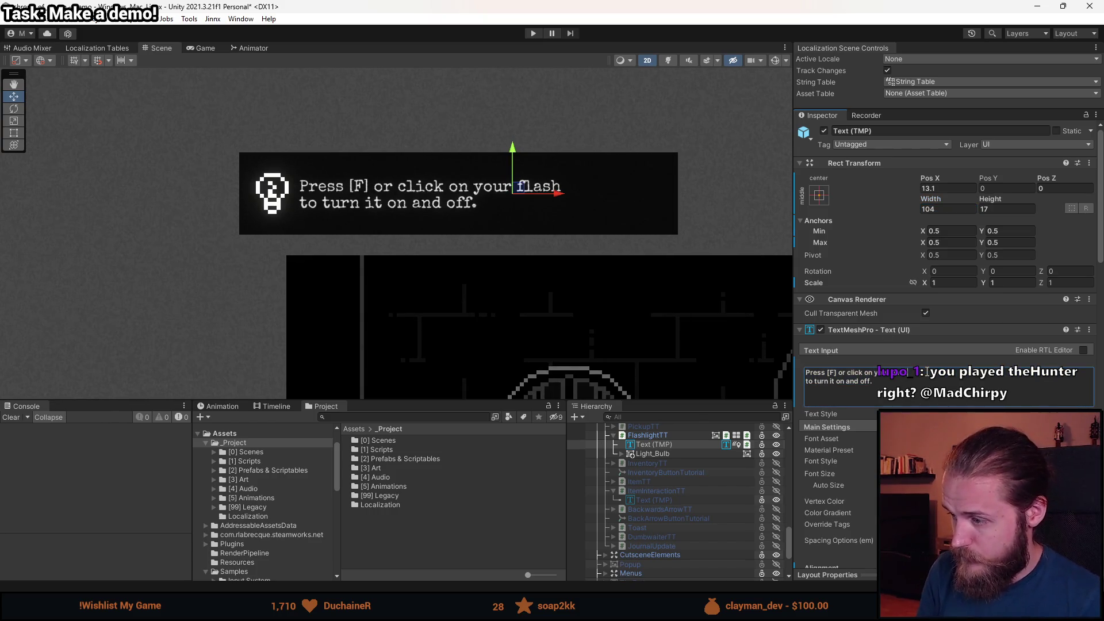
{"action": "type", "text": "light"}
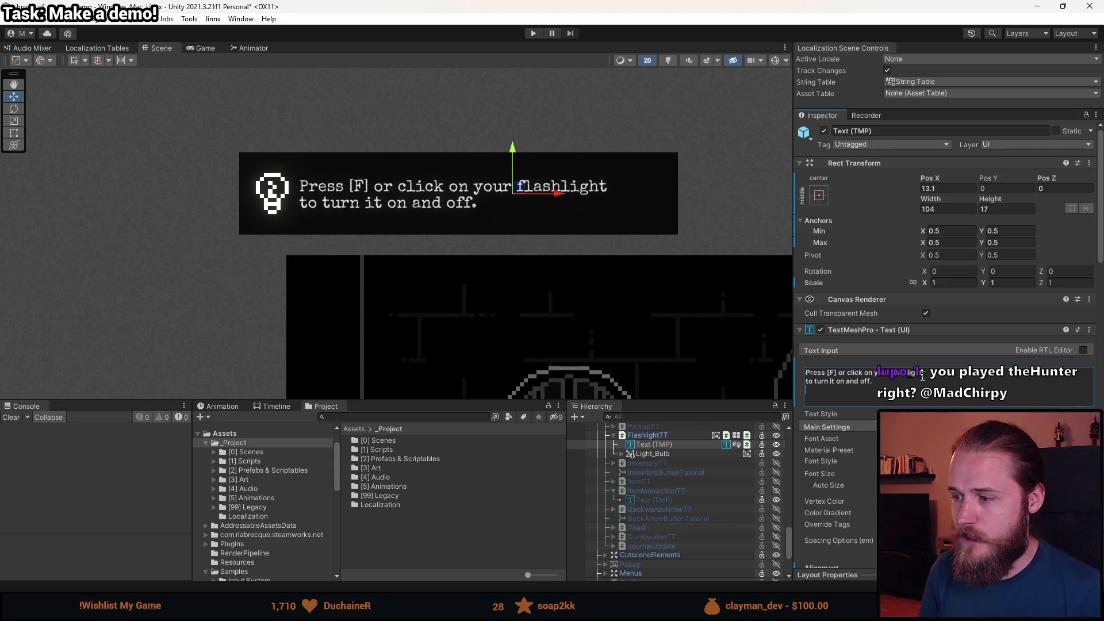
{"action": "type", "text": "asldjbnakjsbdkahjsbdkjabsdkjbas"}
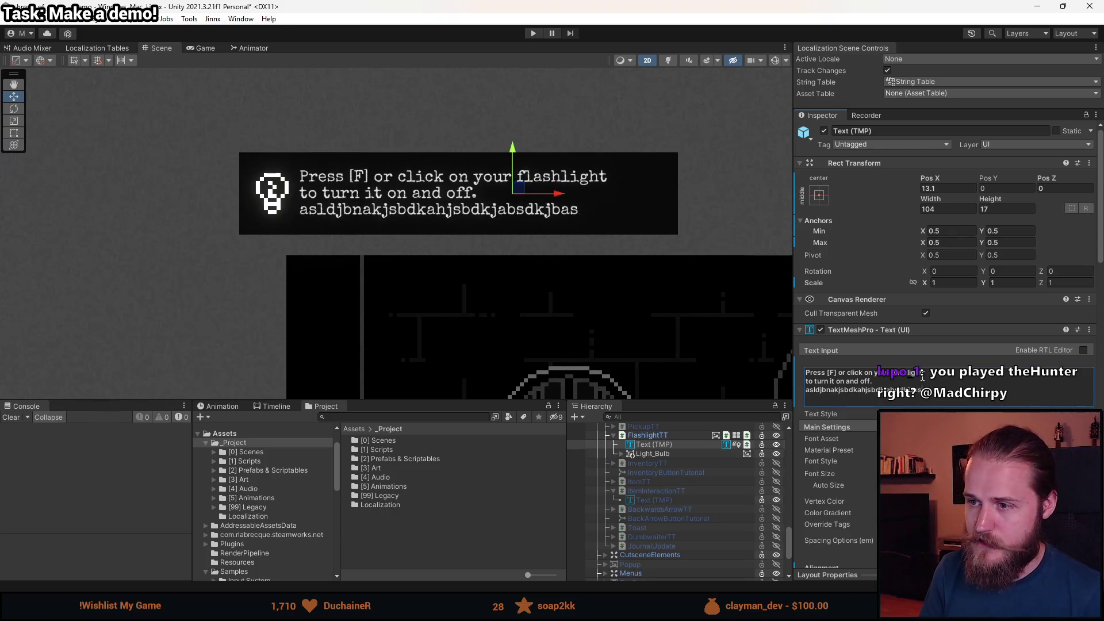
{"action": "type", "text": "kdjbkasjbdasdjl"}
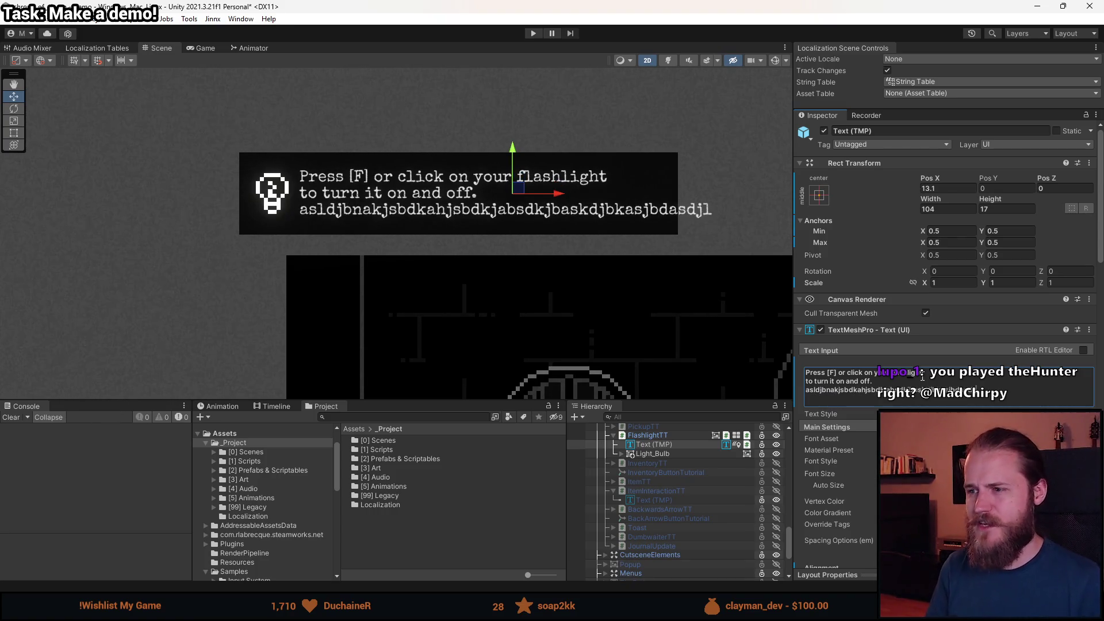
{"action": "key", "text": "BackSpace"}
{"action": "type", "text": "aljksdhnlaksndlkansdlknasldknlaskndlk"}
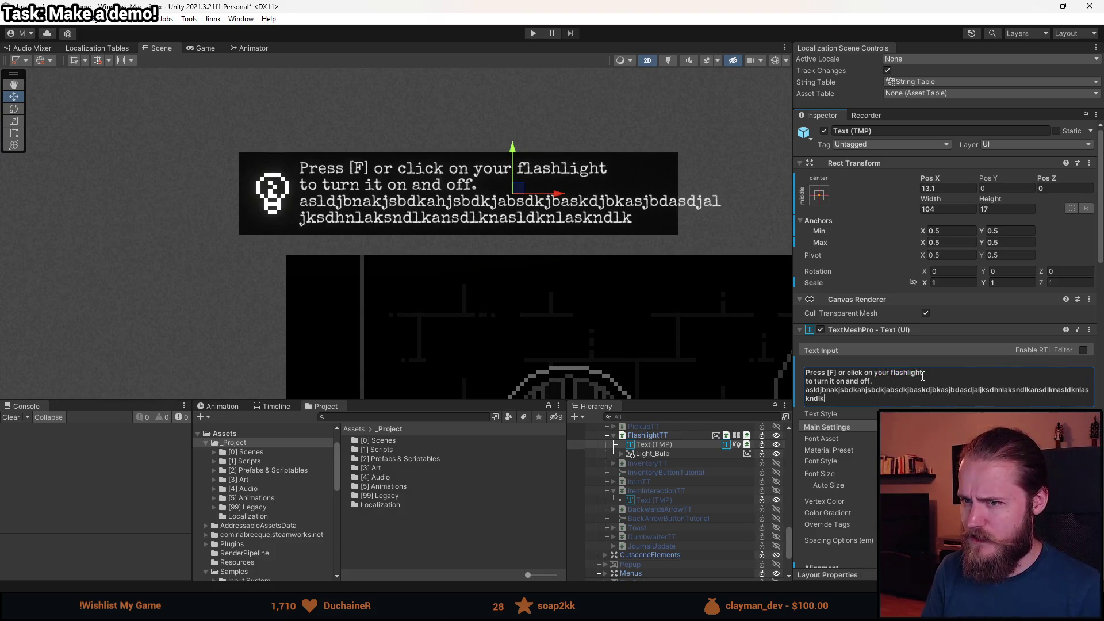
Delete the gibberish third line from the tooltip text and switch to the Rect tool.
{"action": "key", "text": "BackSpace"}
{"action": "key", "text": "BackSpace"}
{"action": "key", "text": "BackSpace"}
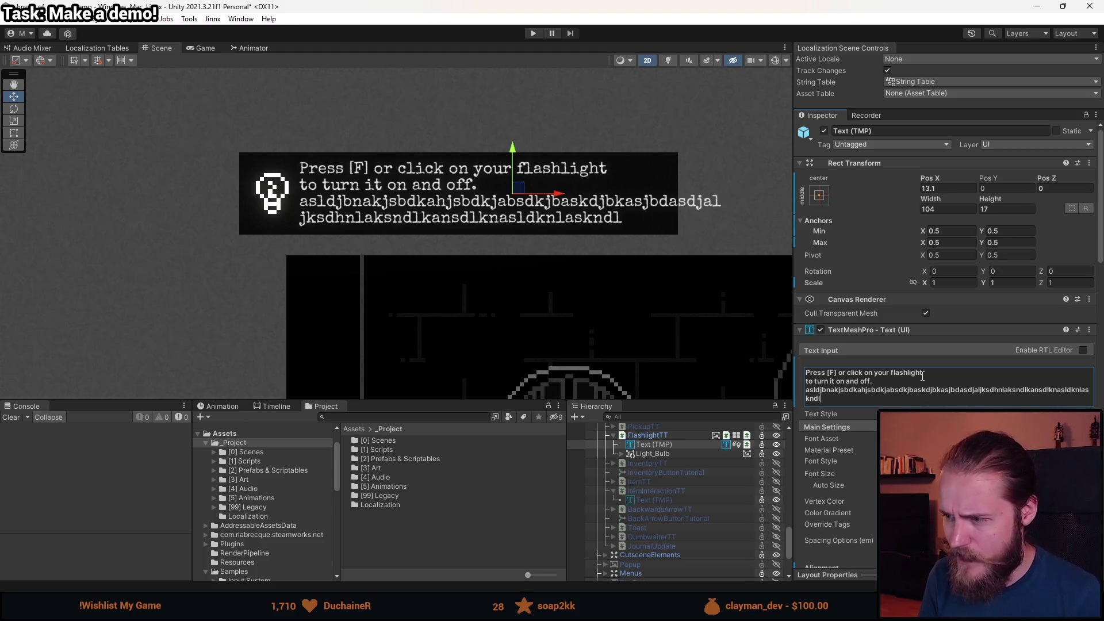
{"action": "key", "text": "BackSpace"}
{"action": "key", "text": "BackSpace"}
{"action": "key", "text": "BackSpace"}
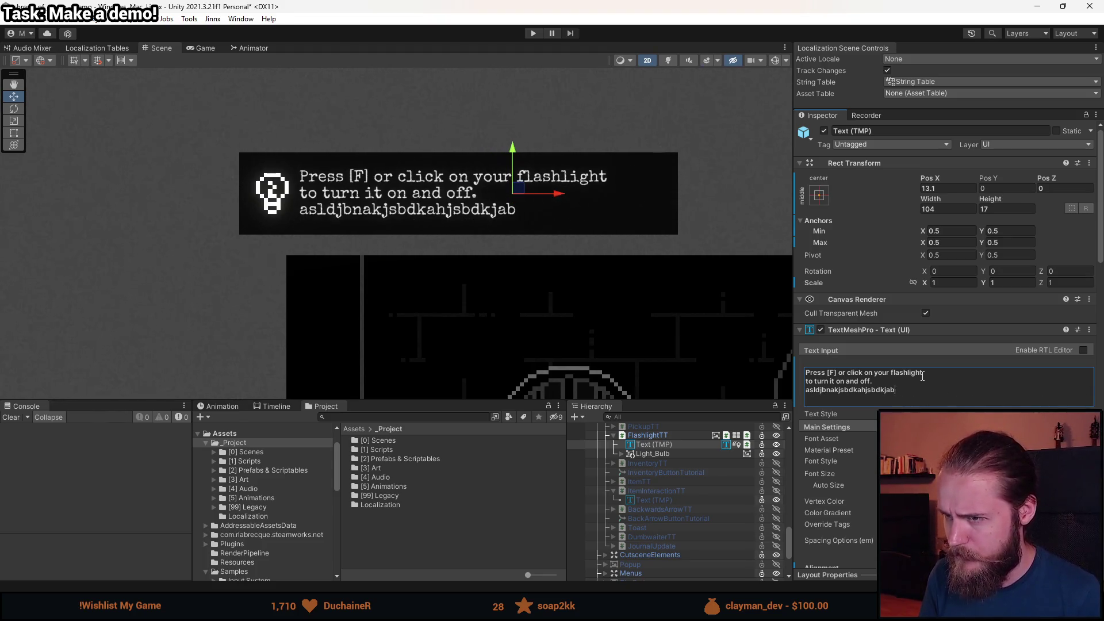
{"action": "key", "text": "BackSpace"}
{"action": "key", "text": "BackSpace"}
{"action": "key", "text": "BackSpace"}
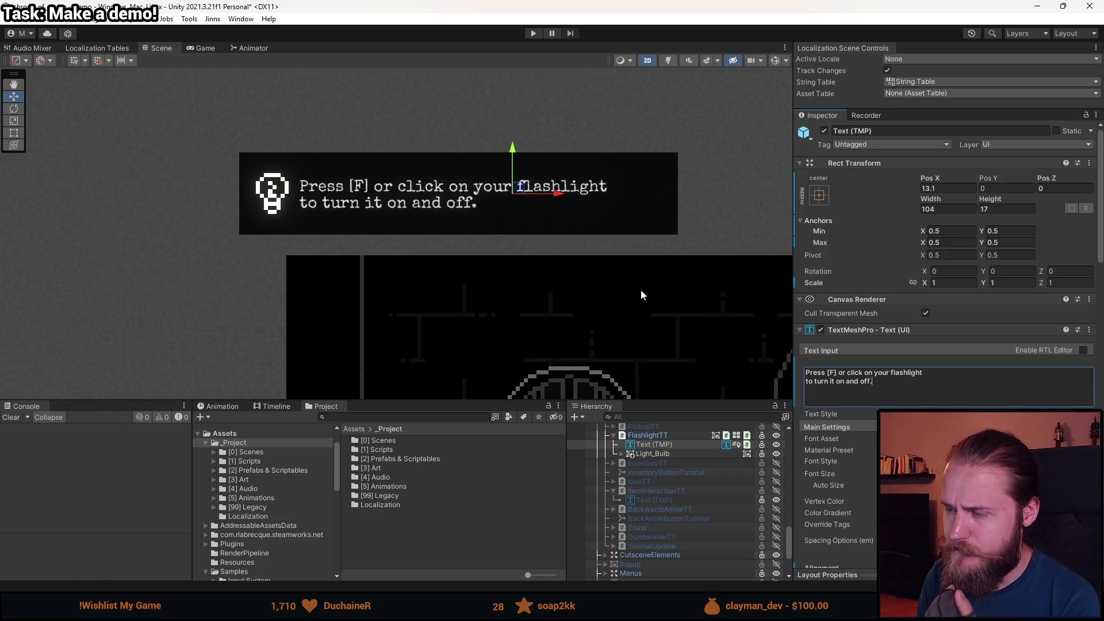
{"action": "left_click", "coordinate": [19, 136]}
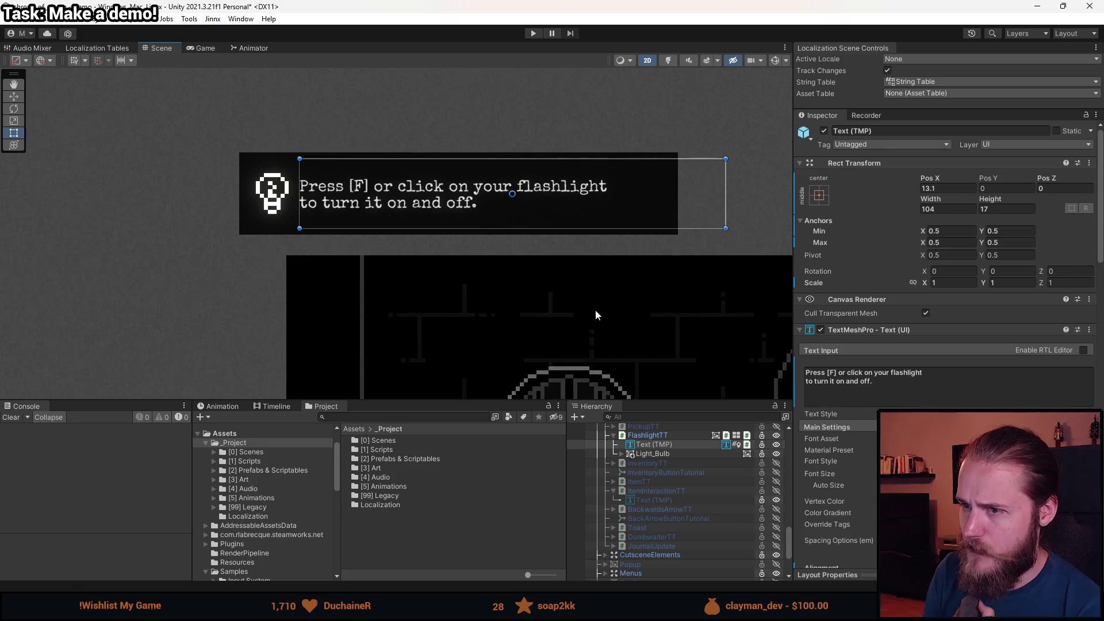
Centre the tooltip in the Scene view, then switch to UI.png in Aseprite.
{"action": "left_click_drag", "start_coordinate": [595, 312], "coordinate": [539, 309]}
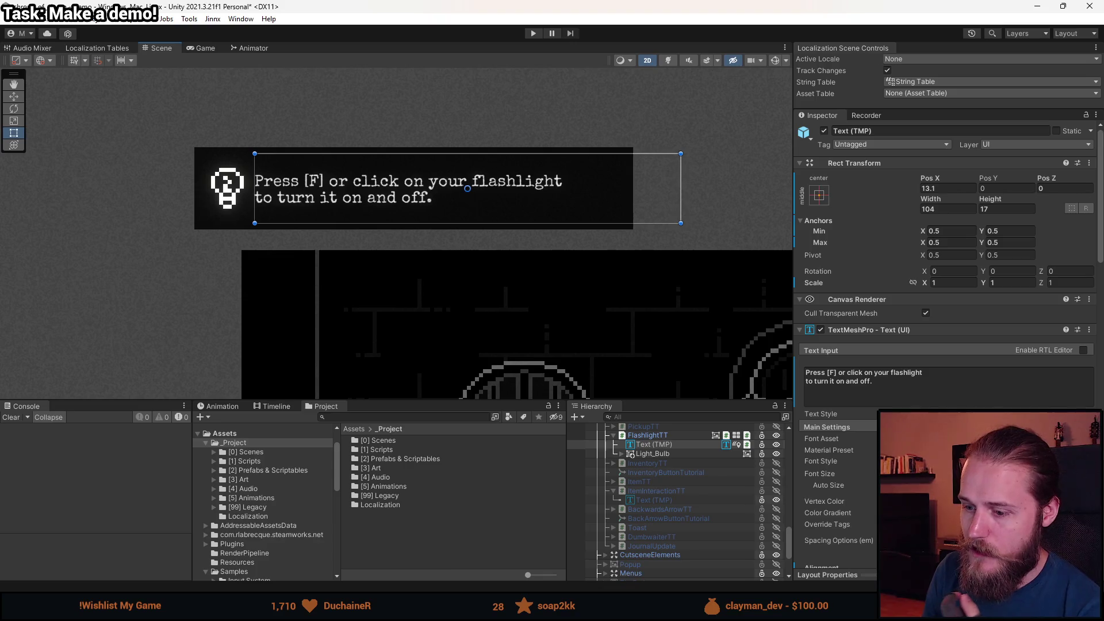
{"action": "scroll", "coordinate": [213, 201], "scroll_direction": "up", "scroll_amount": 5}
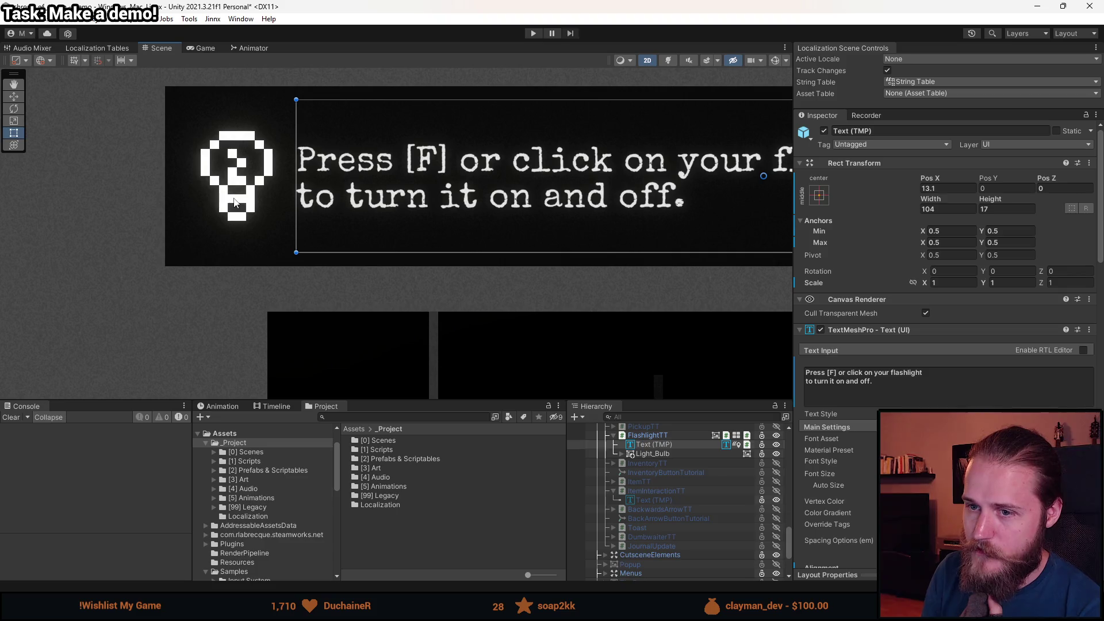
{"action": "scroll", "coordinate": [222, 208], "scroll_direction": "down", "scroll_amount": 2}
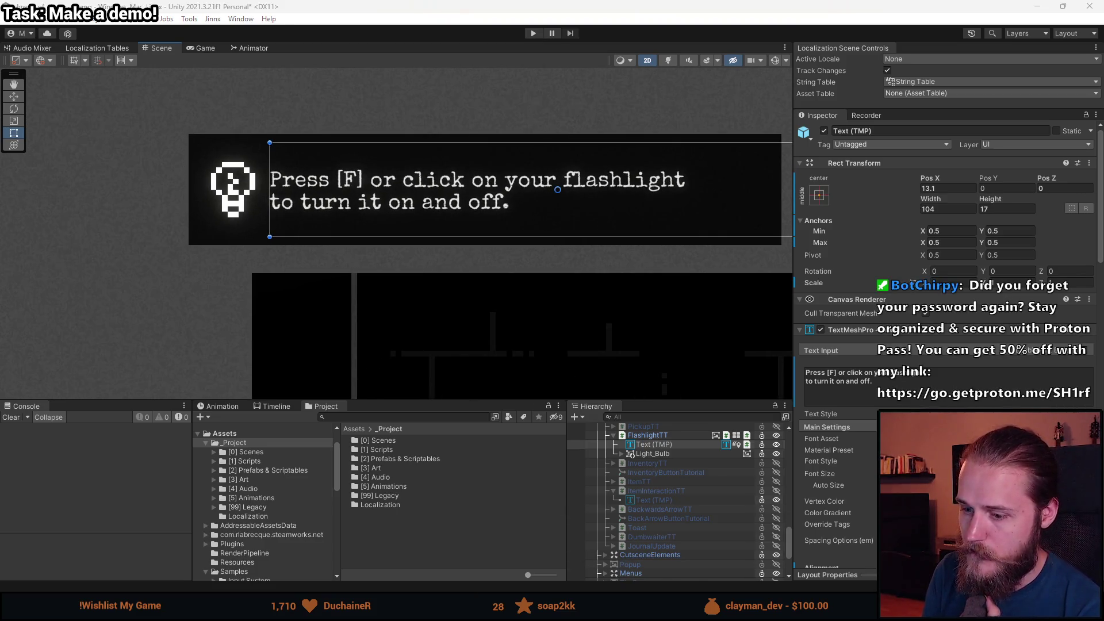
{"action": "key", "text": "alt+Tab"}
{"action": "scroll", "coordinate": [402, 426], "scroll_direction": "up", "scroll_amount": 3}
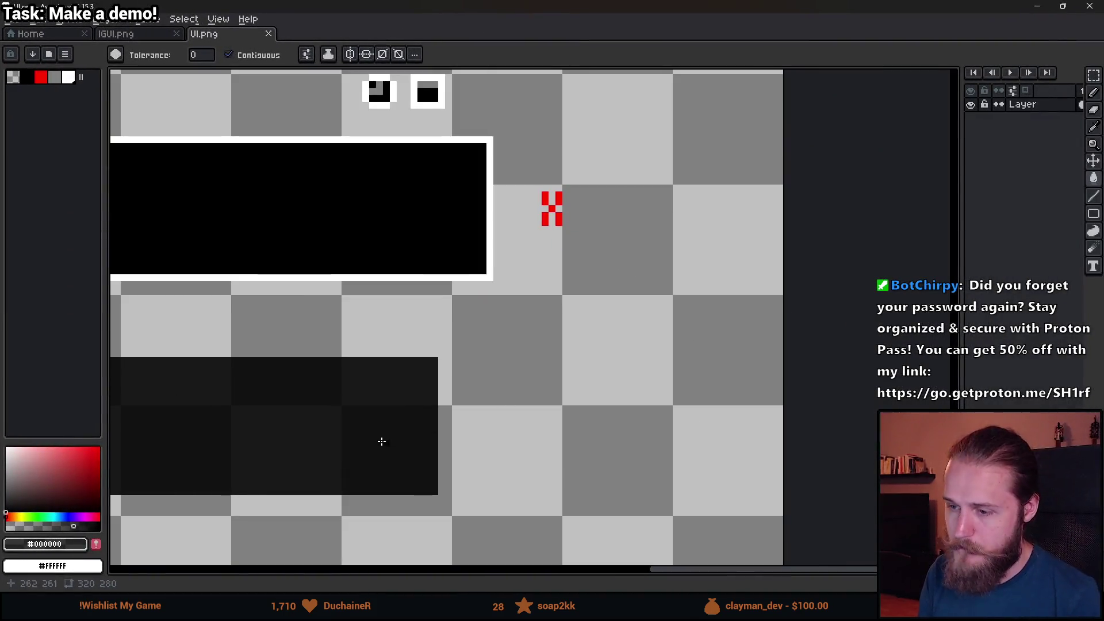
Select a strip right of the dark panel and fill it with the panel's sampled translucent colour.
{"action": "key", "text": "r"}
{"action": "left_click_drag", "start_coordinate": [414, 387], "coordinate": [523, 293]}
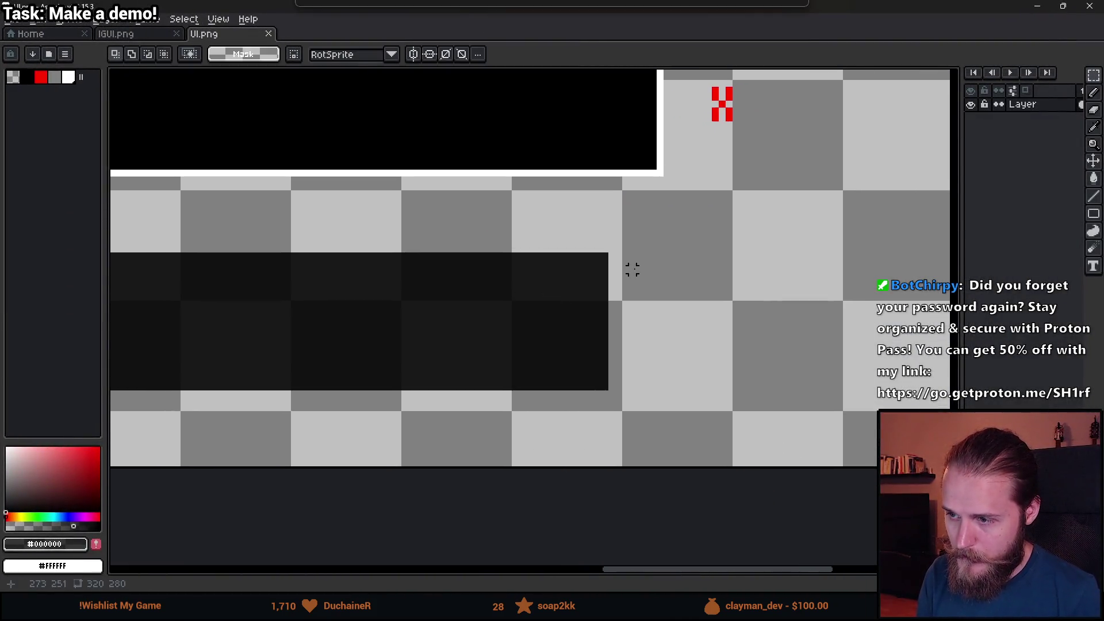
{"action": "mouse_move", "coordinate": [611, 257]}
{"action": "left_mouse_down"}
{"action": "mouse_move", "coordinate": [676, 385]}
{"action": "mouse_move", "coordinate": [659, 386]}
{"action": "left_mouse_up"}
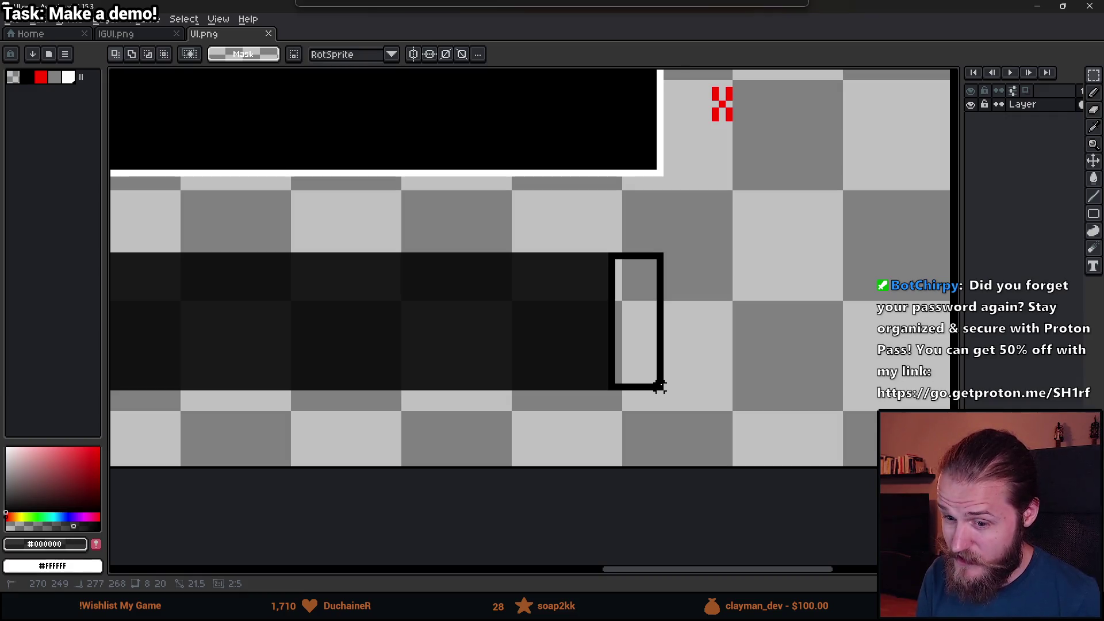
{"action": "left_click_drag", "start_coordinate": [659, 387], "coordinate": [706, 392]}
{"action": "key", "text": "i"}
{"action": "left_click", "coordinate": [515, 311]}
{"action": "key", "text": "g"}
{"action": "left_click", "coordinate": [659, 315]}
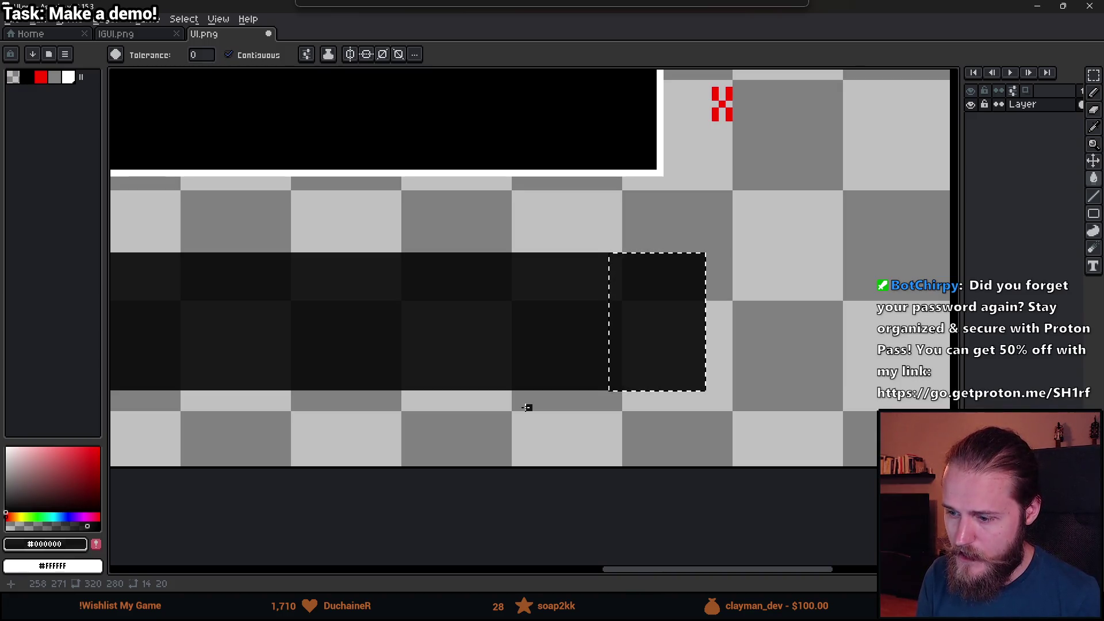
Deselect, look over the extended panel, and minimise Aseprite.
{"action": "key", "text": "m"}
{"action": "left_click", "coordinate": [451, 422]}
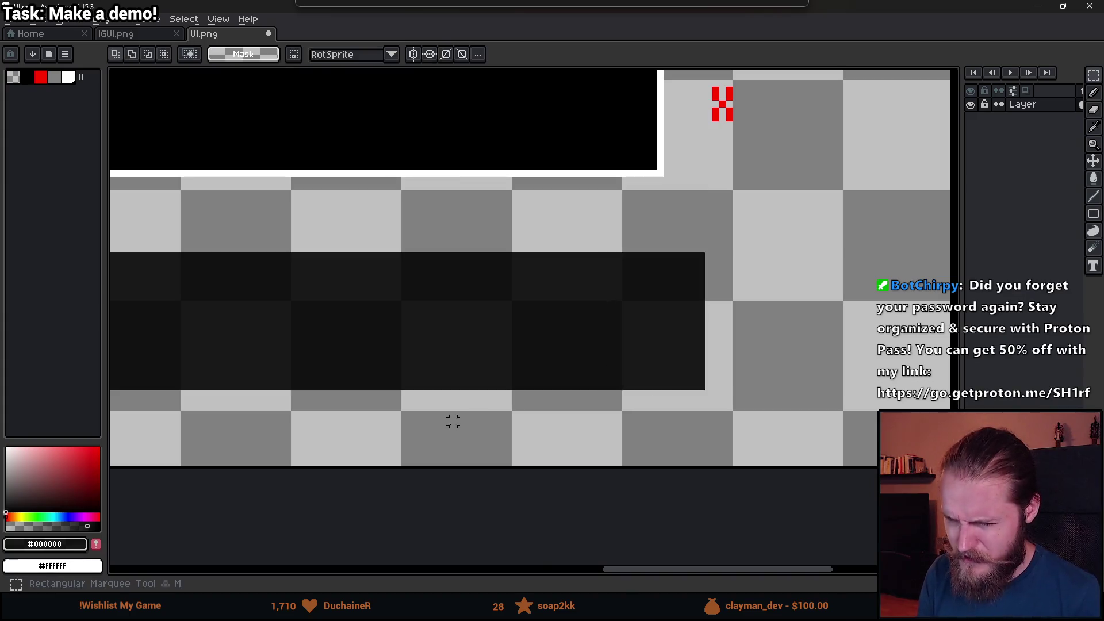
{"action": "scroll", "coordinate": [451, 422], "scroll_direction": "down", "scroll_amount": 3}
{"action": "scroll", "coordinate": [326, 384], "scroll_direction": "down", "scroll_amount": 2}
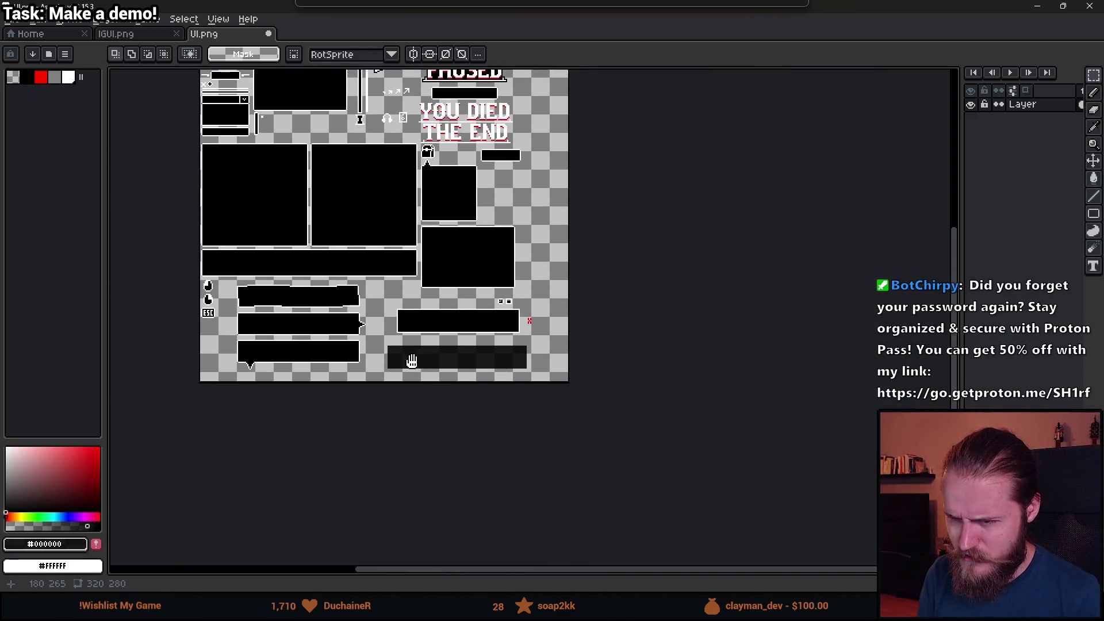
{"action": "scroll", "coordinate": [403, 379], "scroll_direction": "up", "scroll_amount": 4}
{"action": "scroll", "coordinate": [452, 364], "scroll_direction": "right", "scroll_amount": 1}
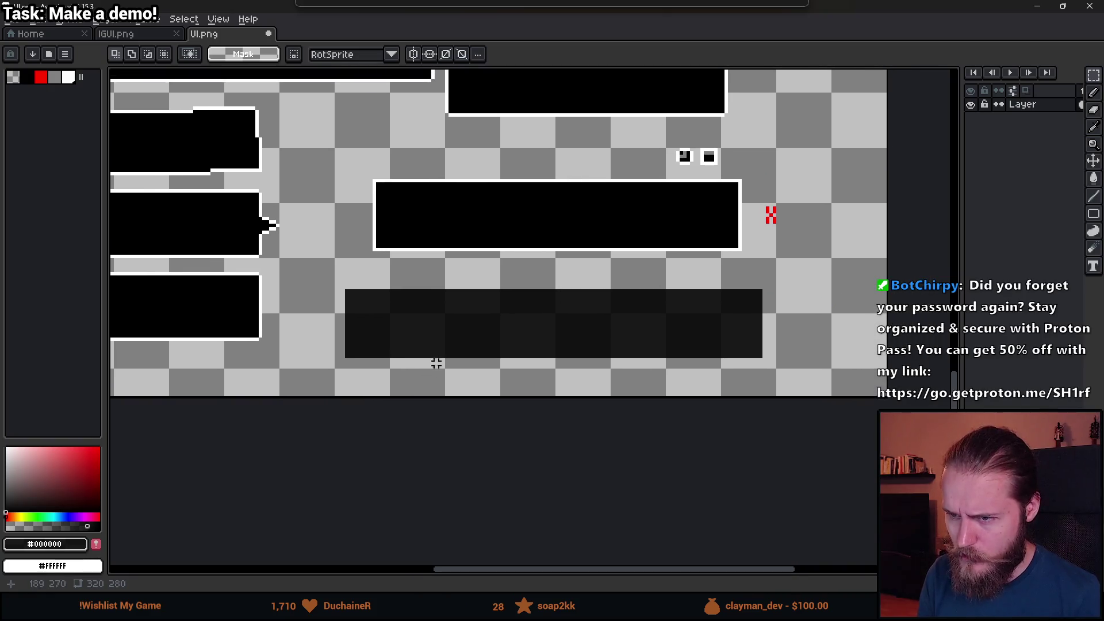
{"action": "left_click", "coordinate": [1037, 6]}
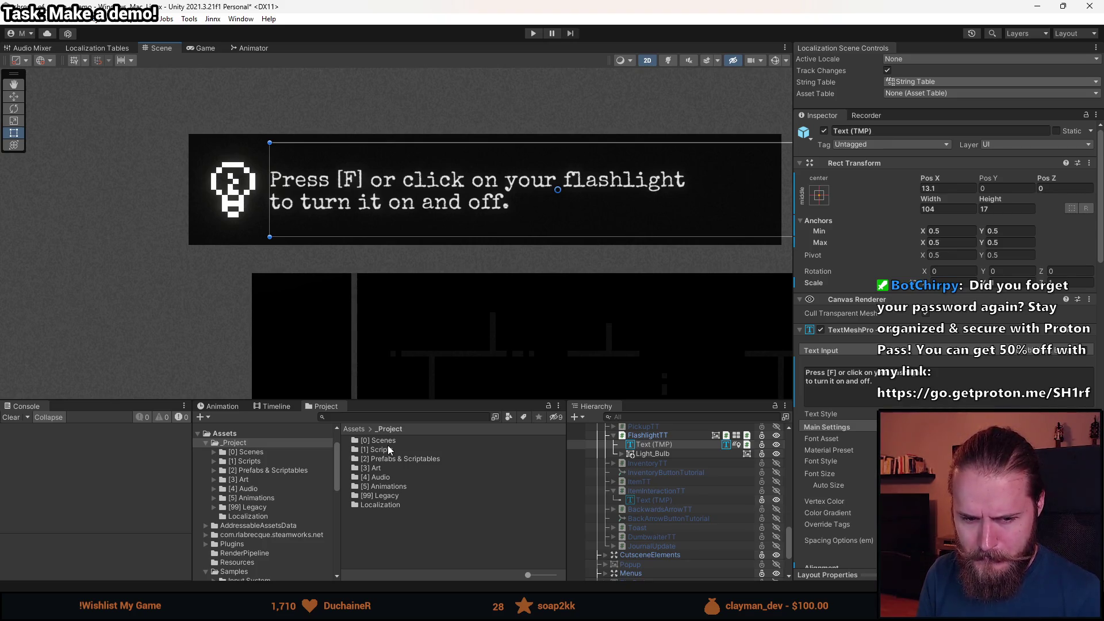
Click into the Project panel's search field, then pull the Steam library window over Unity.
{"action": "left_click", "coordinate": [379, 418]}
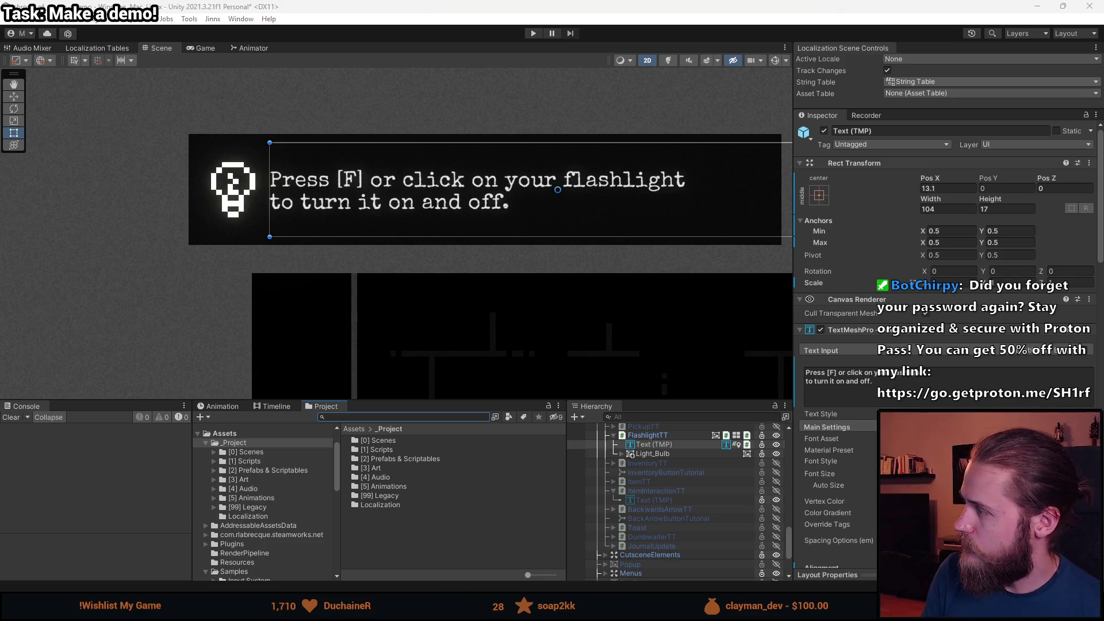
{"action": "left_click_drag", "start_coordinate": [1103, 108], "coordinate": [742, 108]}
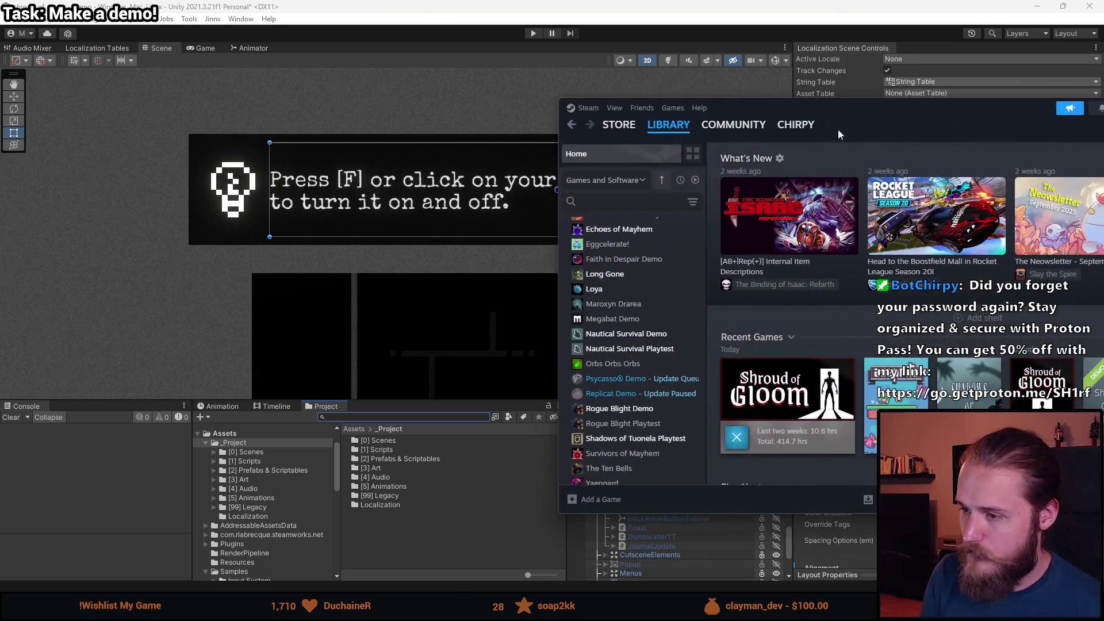
Open theHunter: Call of the Wild in Steam's library, then Alt+Tab back to Unity.
{"action": "scroll", "coordinate": [657, 317], "scroll_direction": "down", "scroll_amount": 10}
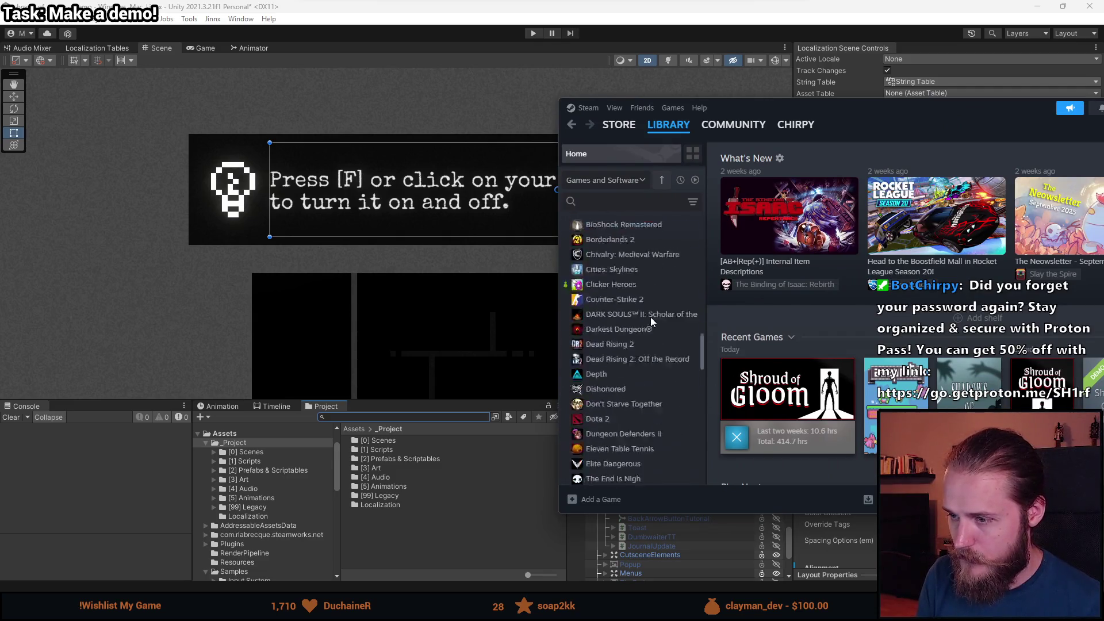
{"action": "scroll", "coordinate": [645, 317], "scroll_direction": "down", "scroll_amount": 5}
{"action": "left_click", "coordinate": [636, 401]}
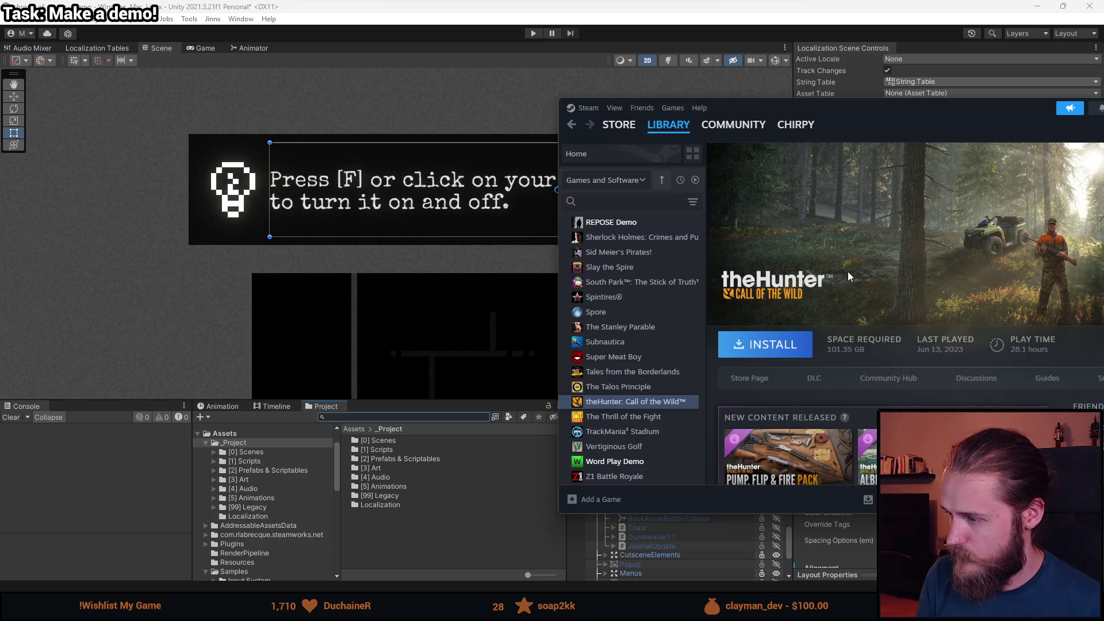
{"action": "key", "text": "alt+Tab"}
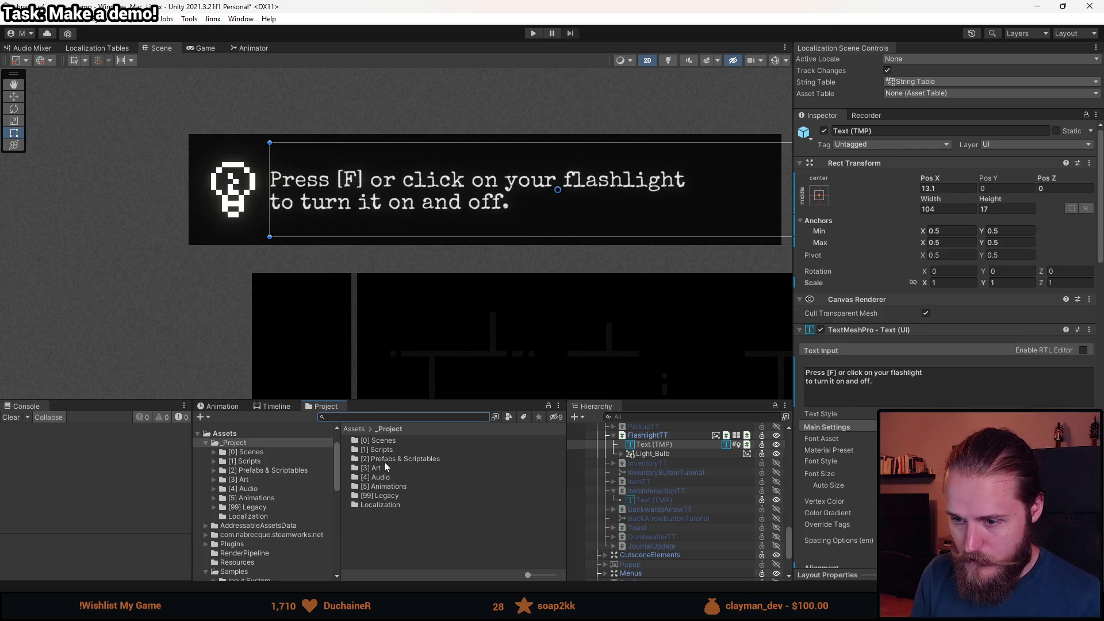
Open UI.png from [3] Art in the Sprite Editor and drag the TutorialBox slice to width 121.
{"action": "left_click", "coordinate": [244, 479]}
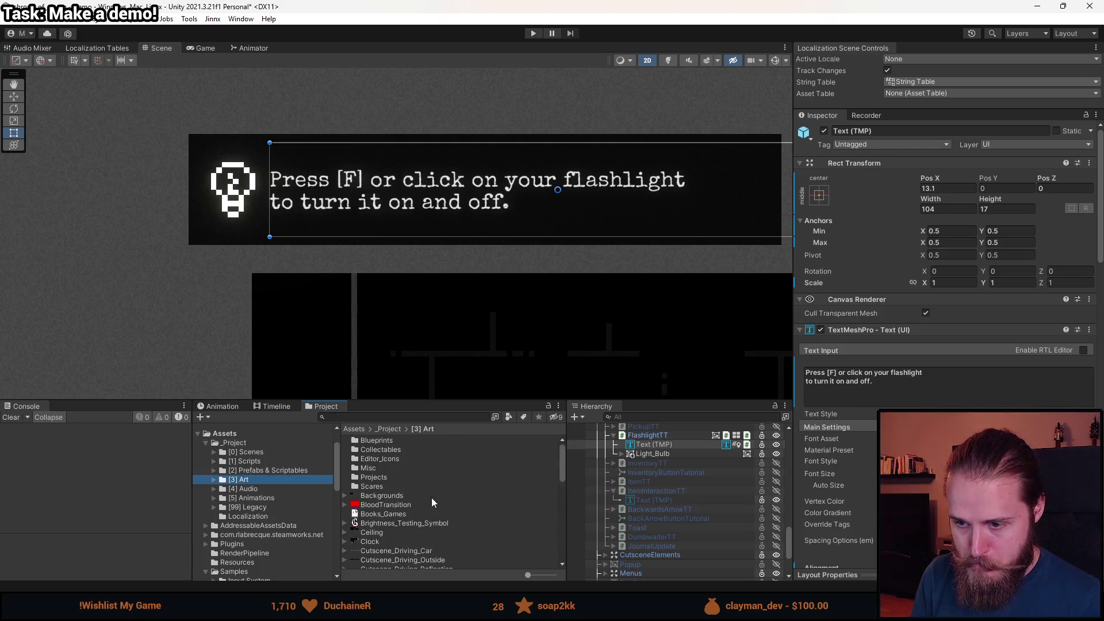
{"action": "scroll", "coordinate": [414, 503], "scroll_direction": "down", "scroll_amount": 5}
{"action": "scroll", "coordinate": [379, 509], "scroll_direction": "down", "scroll_amount": 3}
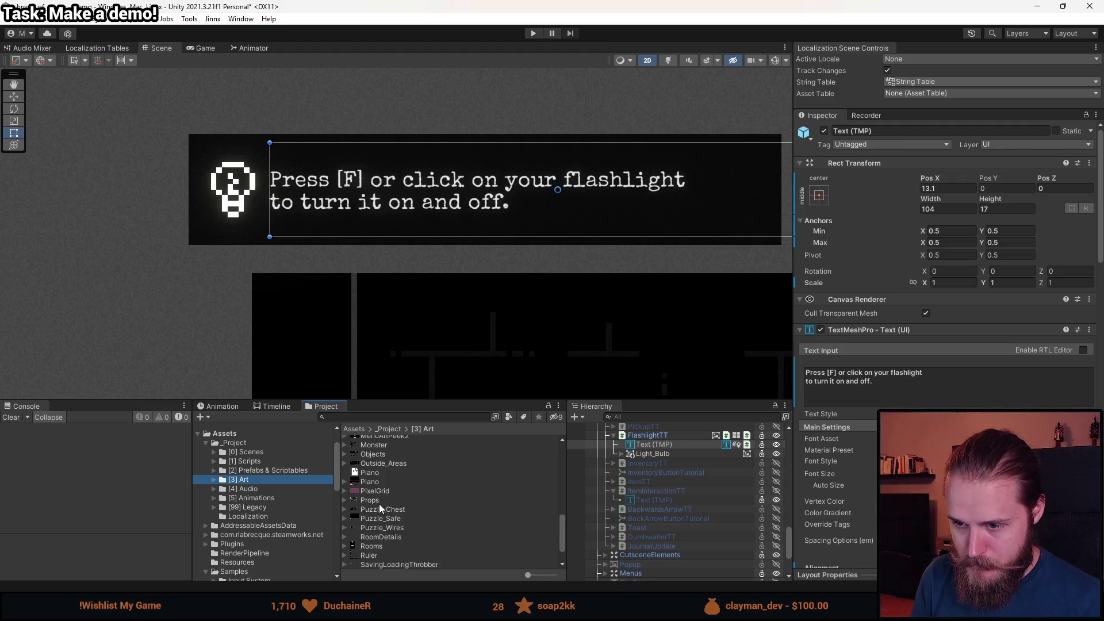
{"action": "left_click", "coordinate": [371, 557]}
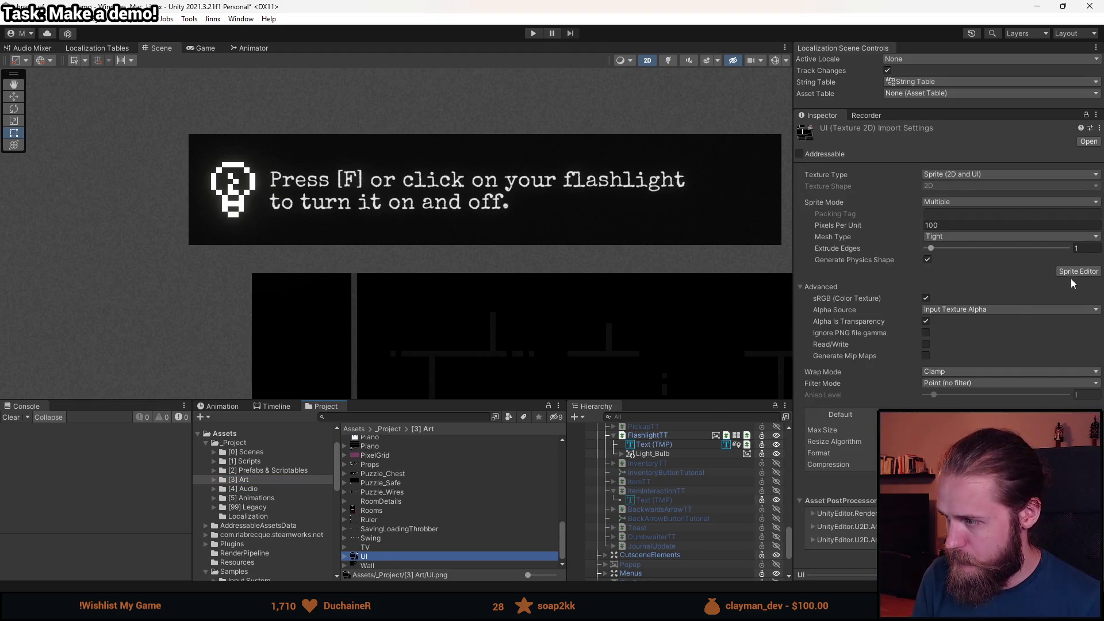
{"action": "left_click", "coordinate": [1075, 271]}
{"action": "left_click_drag", "start_coordinate": [686, 453], "coordinate": [656, 241]}
{"action": "left_click", "coordinate": [571, 356]}
{"action": "left_click_drag", "start_coordinate": [773, 346], "coordinate": [845, 346]}
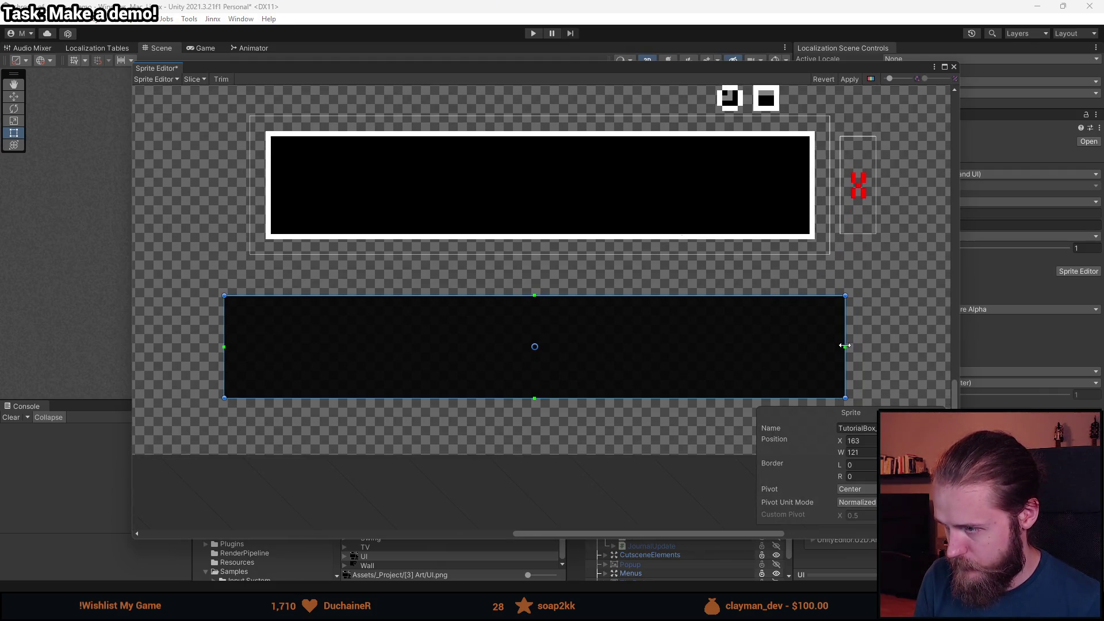
{"action": "left_click", "coordinate": [954, 67]}
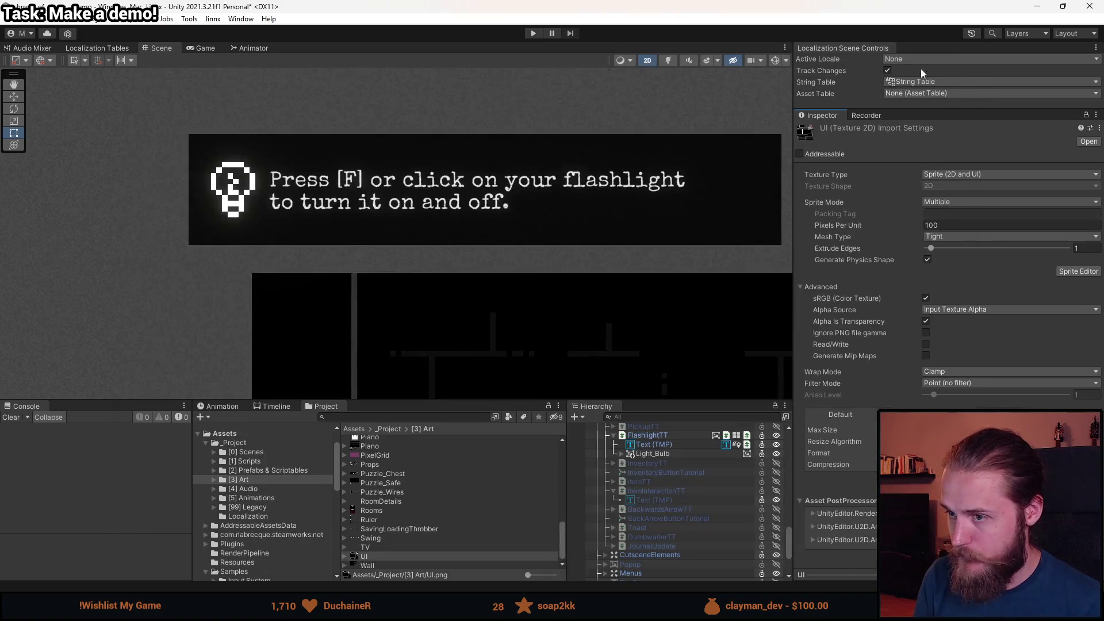
Set FlashlightTT's width to 121 and apply the top-left anchor preset.
{"action": "left_click", "coordinate": [681, 434]}
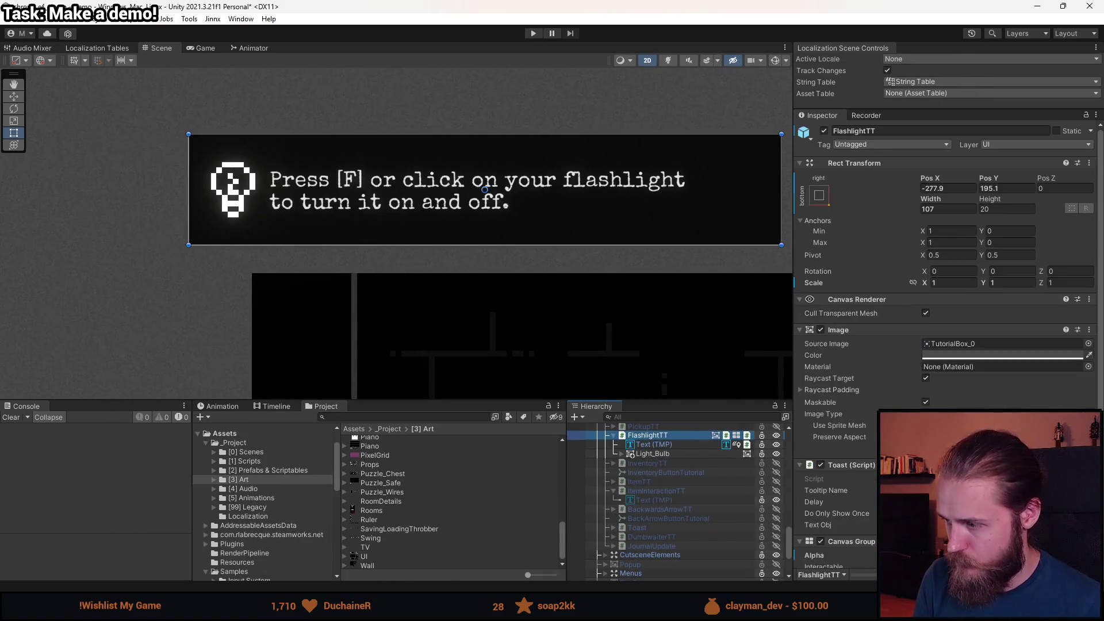
{"action": "left_click", "coordinate": [1009, 451]}
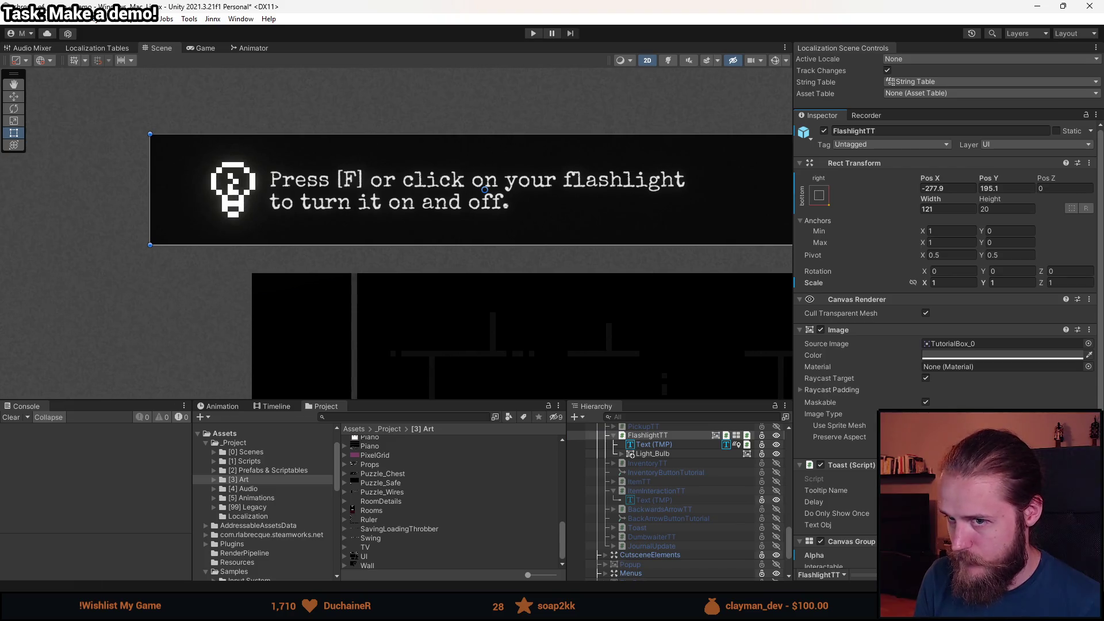
{"action": "scroll", "coordinate": [591, 264], "scroll_direction": "down", "scroll_amount": 4}
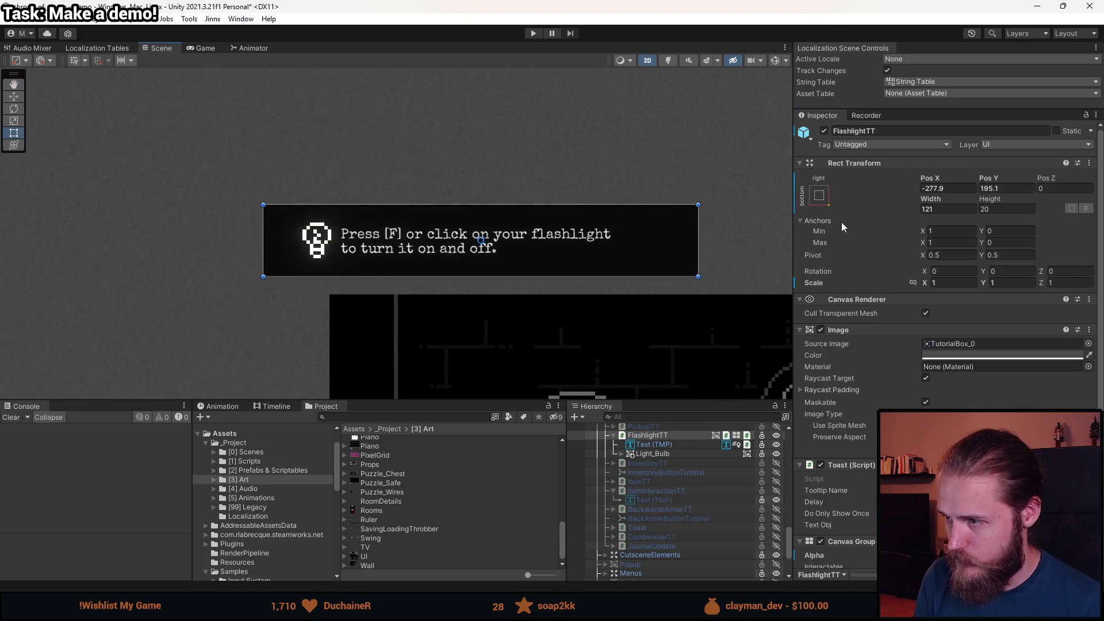
{"action": "left_click", "coordinate": [824, 201]}
{"action": "left_click", "coordinate": [865, 291]}
{"action": "left_click", "coordinate": [868, 198]}
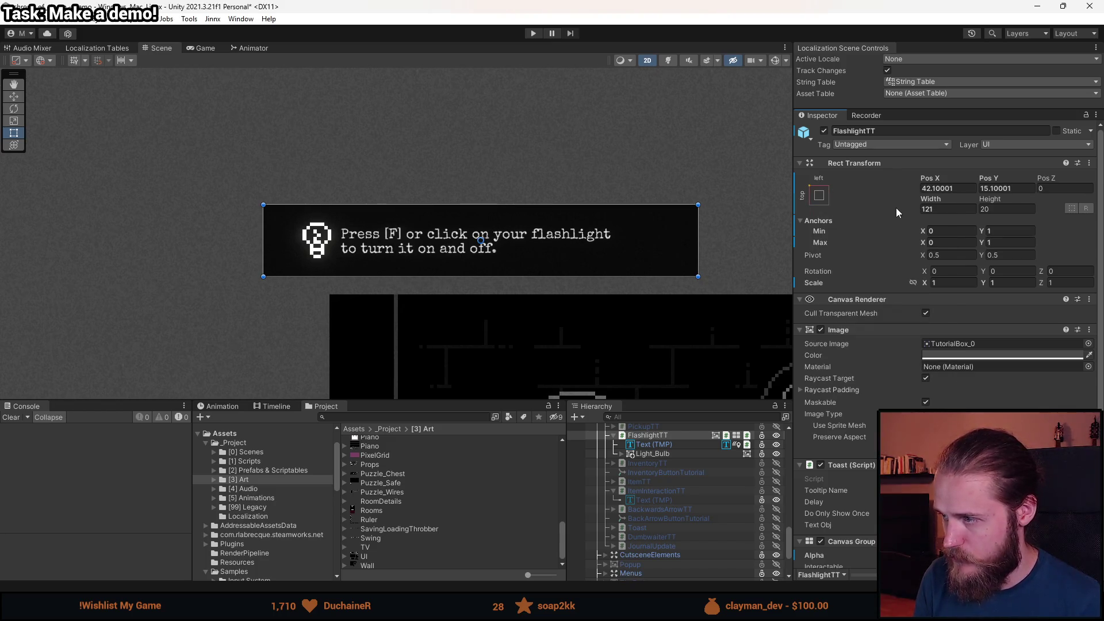
{"action": "left_click", "coordinate": [655, 445]}
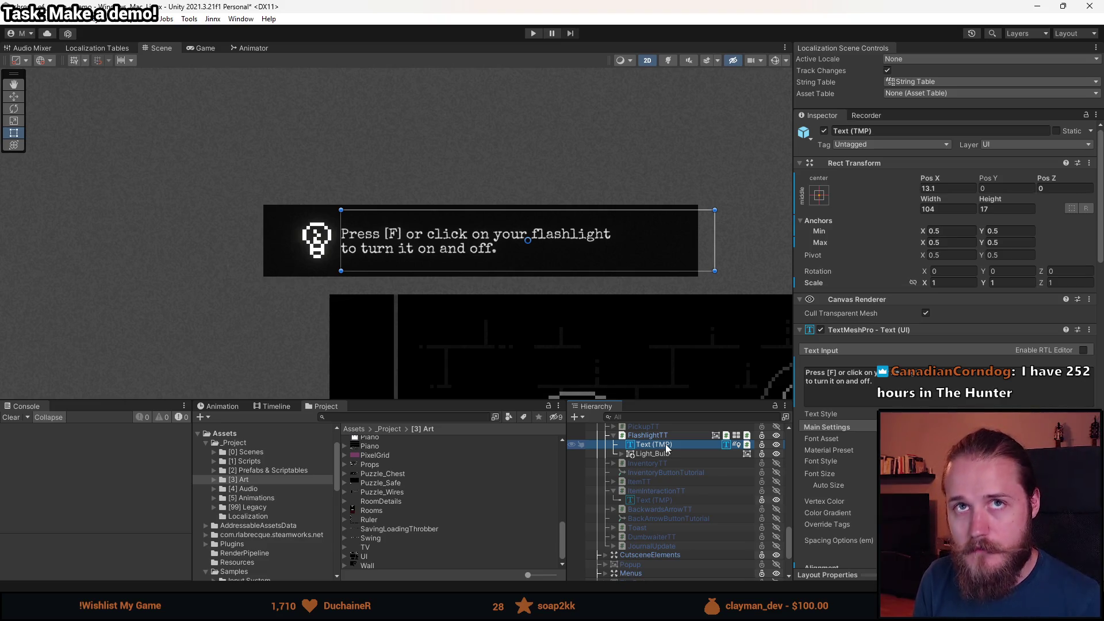
{"action": "left_click", "coordinate": [661, 435]}
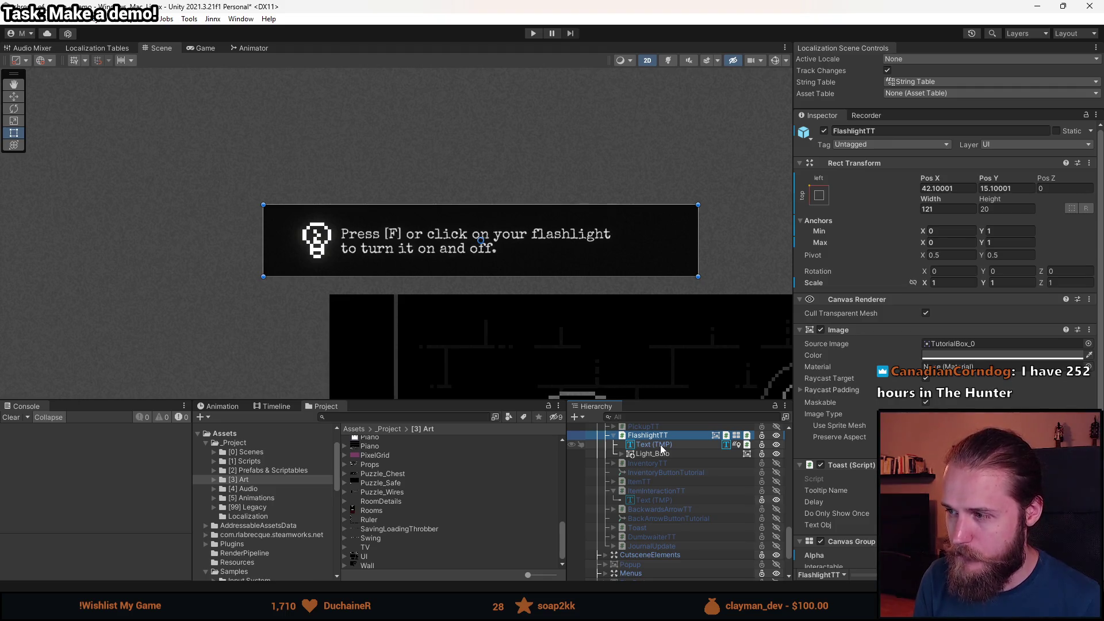
Select and frame the Light_Bulb icon, then drag it left in the Scene view.
{"action": "left_click", "coordinate": [654, 445]}
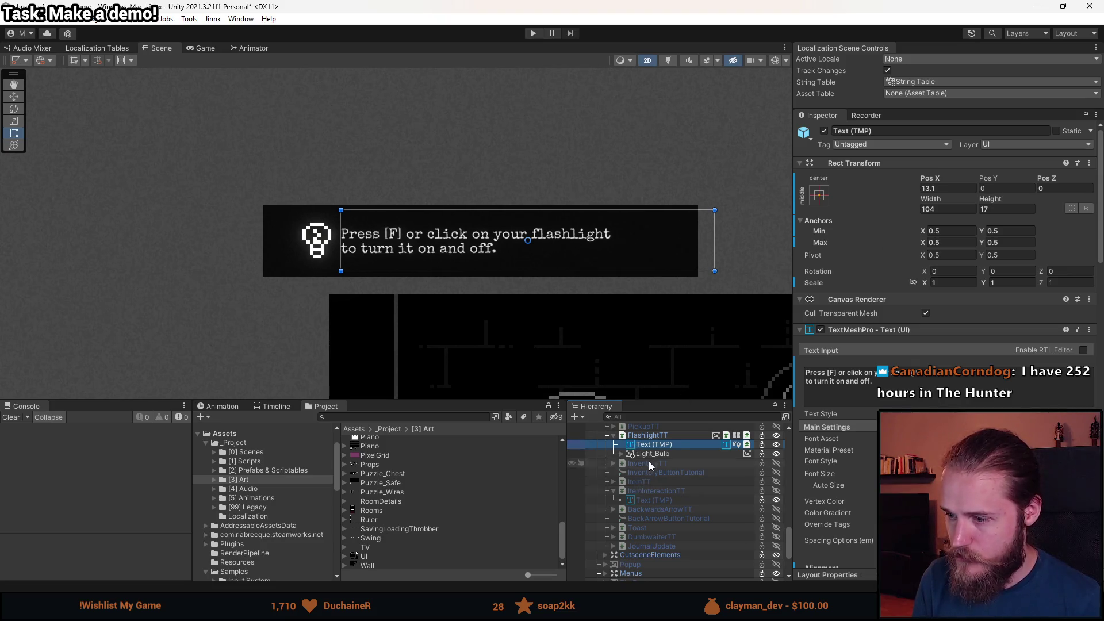
{"action": "left_click", "coordinate": [658, 451]}
{"action": "key", "text": "f"}
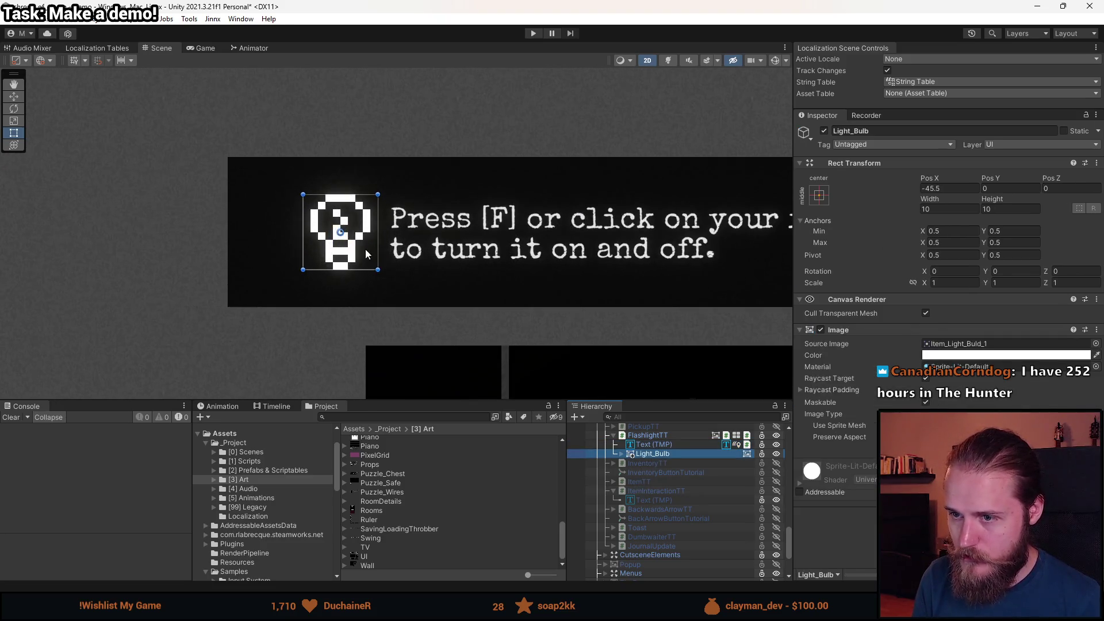
{"action": "left_click_drag", "start_coordinate": [374, 238], "coordinate": [329, 235]}
{"action": "key", "text": "w"}
{"action": "left_click", "coordinate": [14, 133]}
Enter -52.5 as Light_Bulb's Pos X, then reselect the Text (TMP) child.
{"action": "left_click", "coordinate": [938, 189]}
{"action": "type", "text": "-55"}
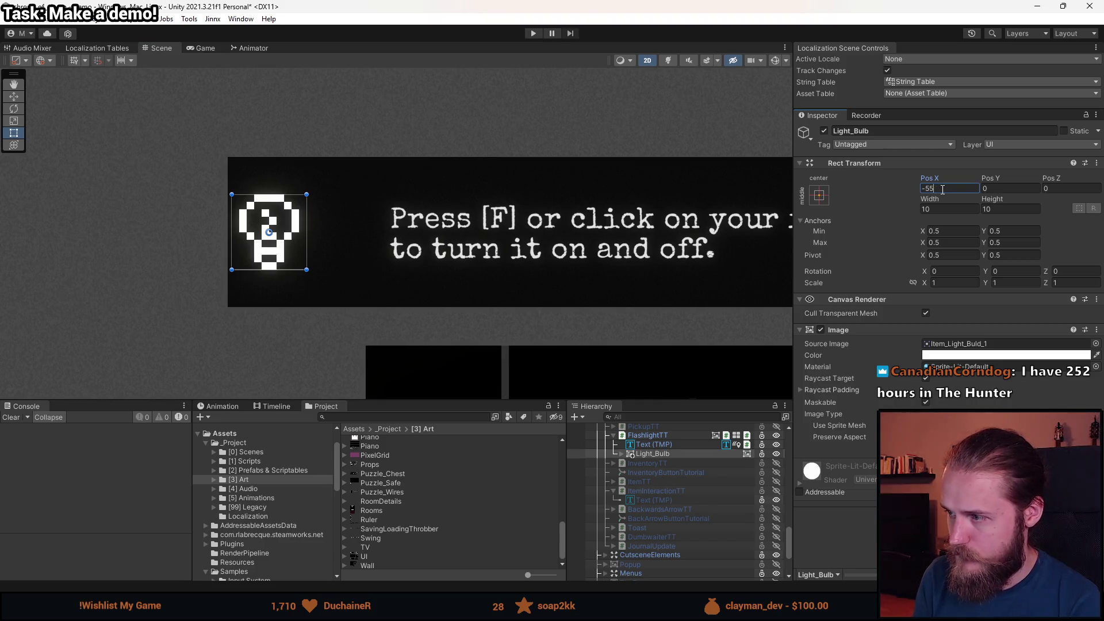
{"action": "type", "text": ",5"}
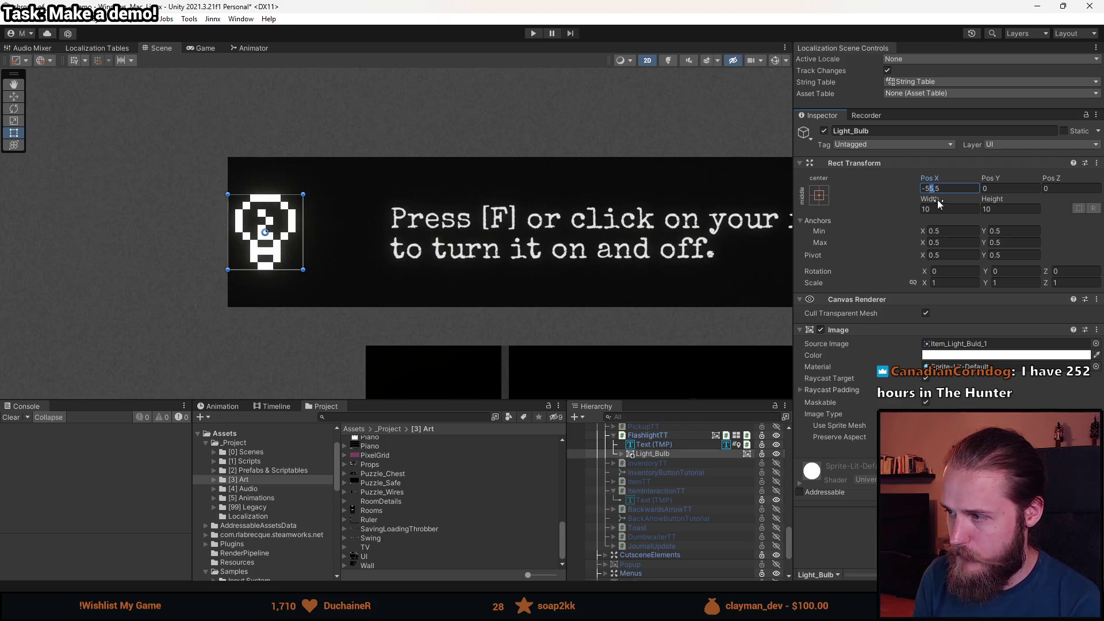
{"action": "type", "text": "2"}
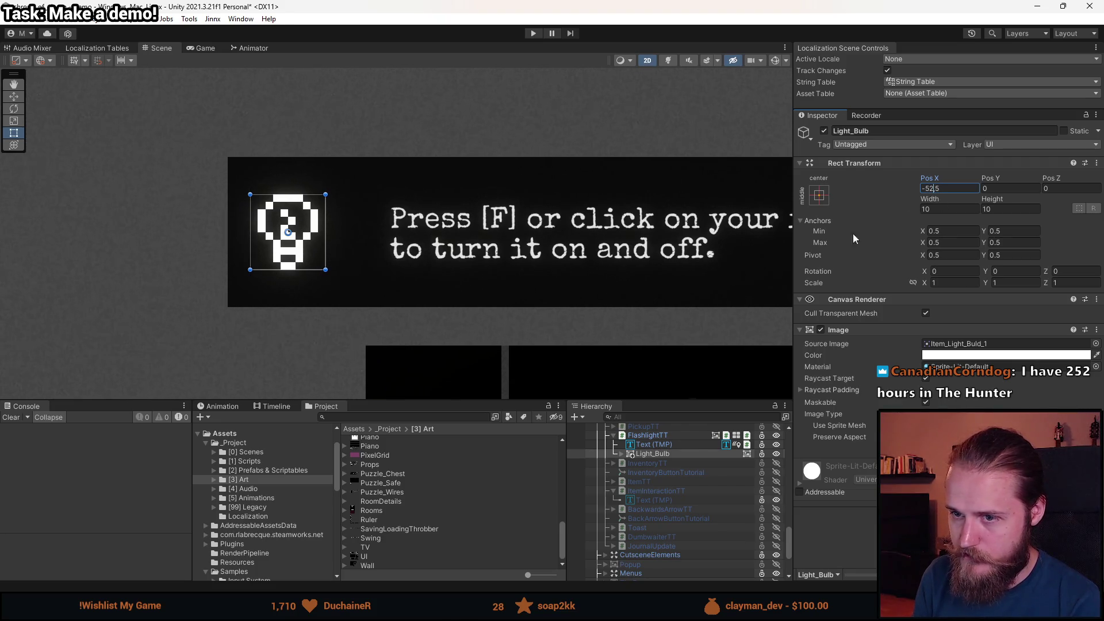
{"action": "scroll", "coordinate": [367, 285], "scroll_direction": "down", "scroll_amount": 3}
{"action": "scroll", "coordinate": [374, 281], "scroll_direction": "up", "scroll_amount": 2}
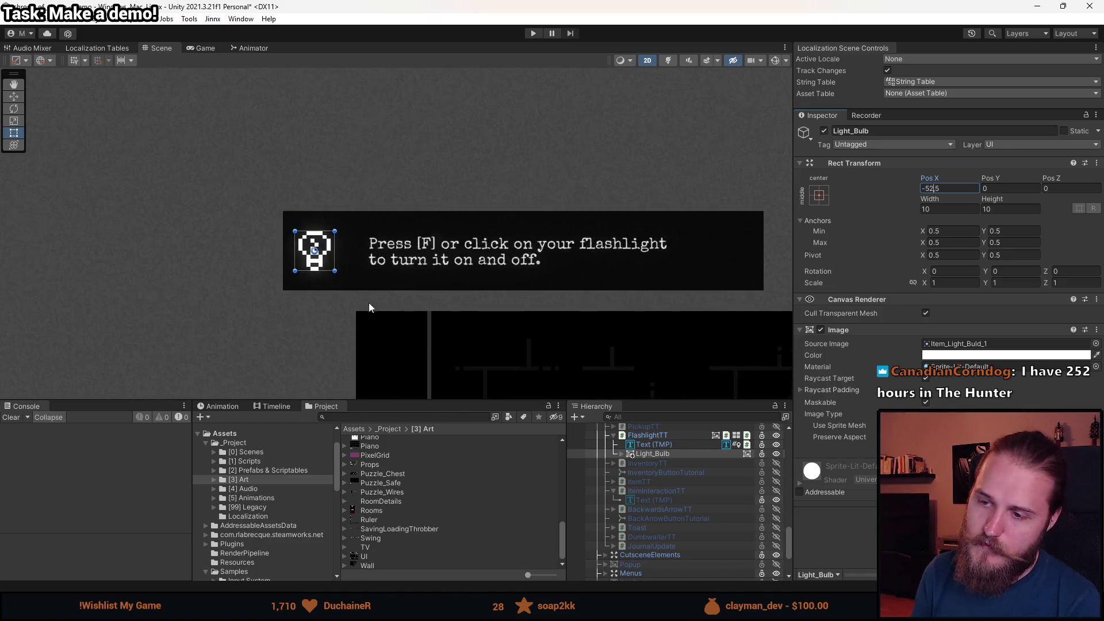
{"action": "left_click", "coordinate": [654, 445]}
{"action": "scroll", "coordinate": [550, 302], "scroll_direction": "down", "scroll_amount": 2}
{"action": "scroll", "coordinate": [550, 302], "scroll_direction": "up", "scroll_amount": 3}
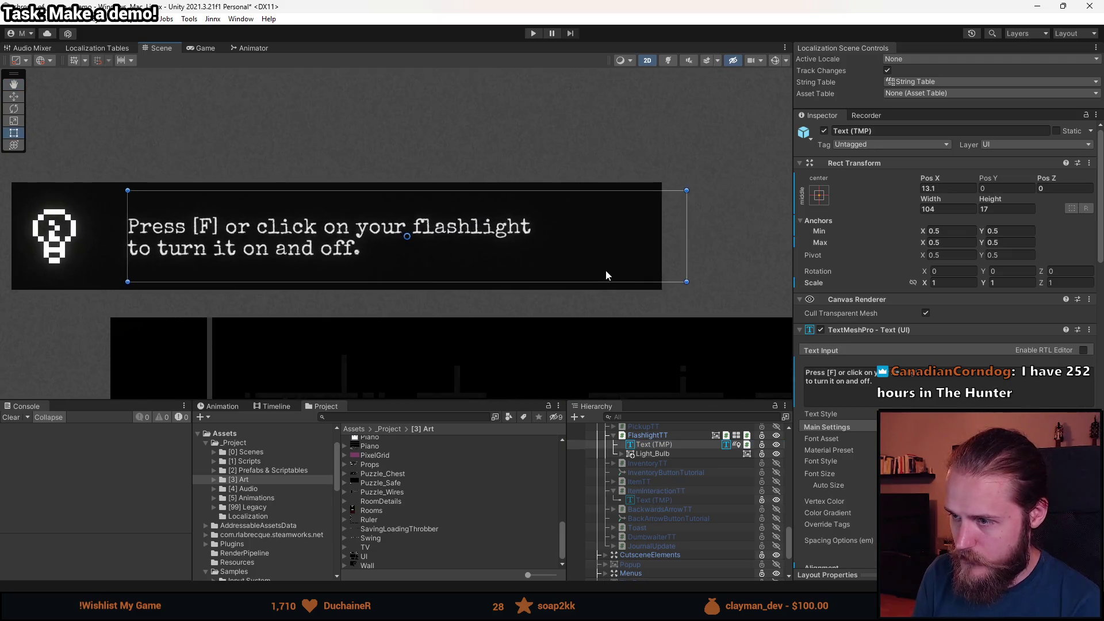
Change the flashlight tooltip text's Pos X from 13.1 to 7, then clear the selection.
{"action": "scroll", "coordinate": [606, 270], "scroll_direction": "down", "scroll_amount": 1}
{"action": "key", "text": "w"}
{"action": "key", "text": "t"}
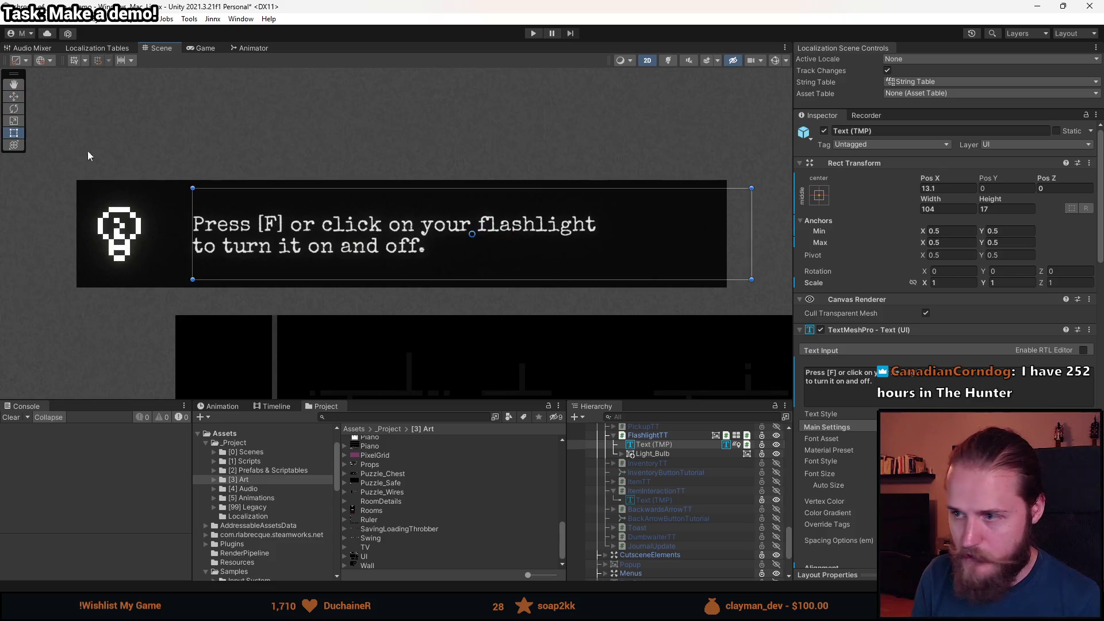
{"action": "left_click", "coordinate": [945, 188]}
{"action": "type", "text": "10"}
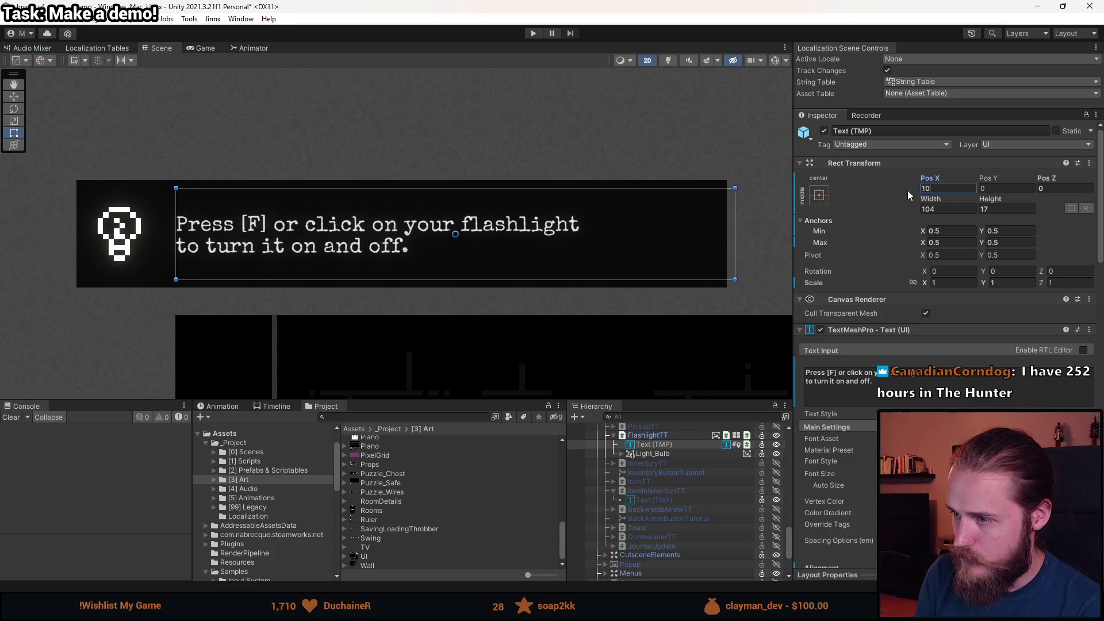
{"action": "key", "text": "BackSpace"}
{"action": "key", "text": "BackSpace"}
{"action": "type", "text": "8.5"}
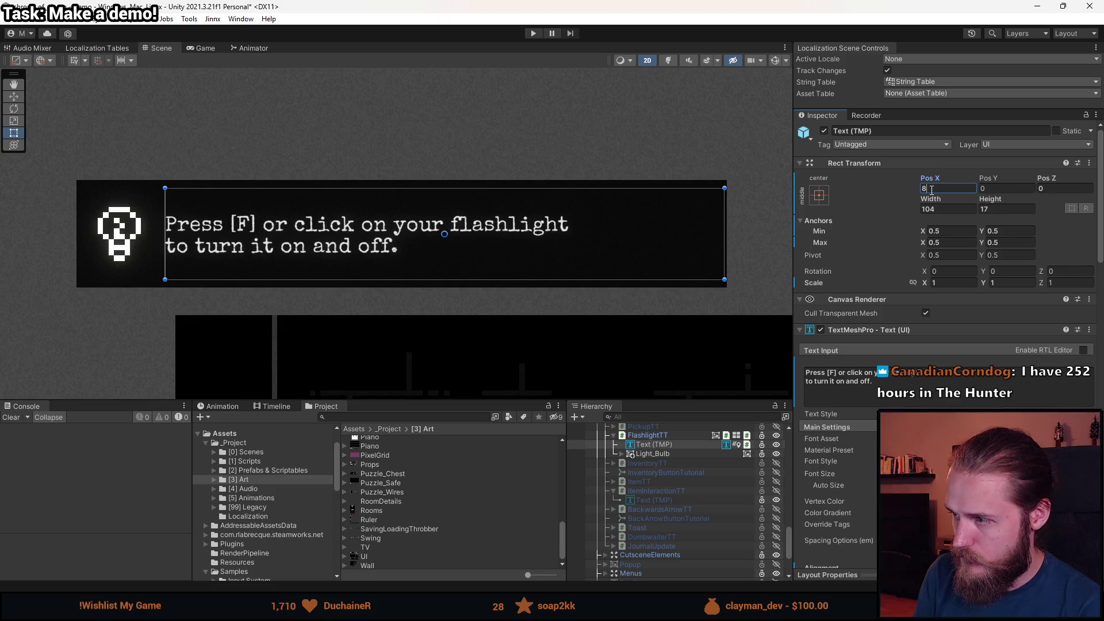
{"action": "key", "text": "BackSpace"}
{"action": "key", "text": "BackSpace"}
{"action": "key", "text": "BackSpace"}
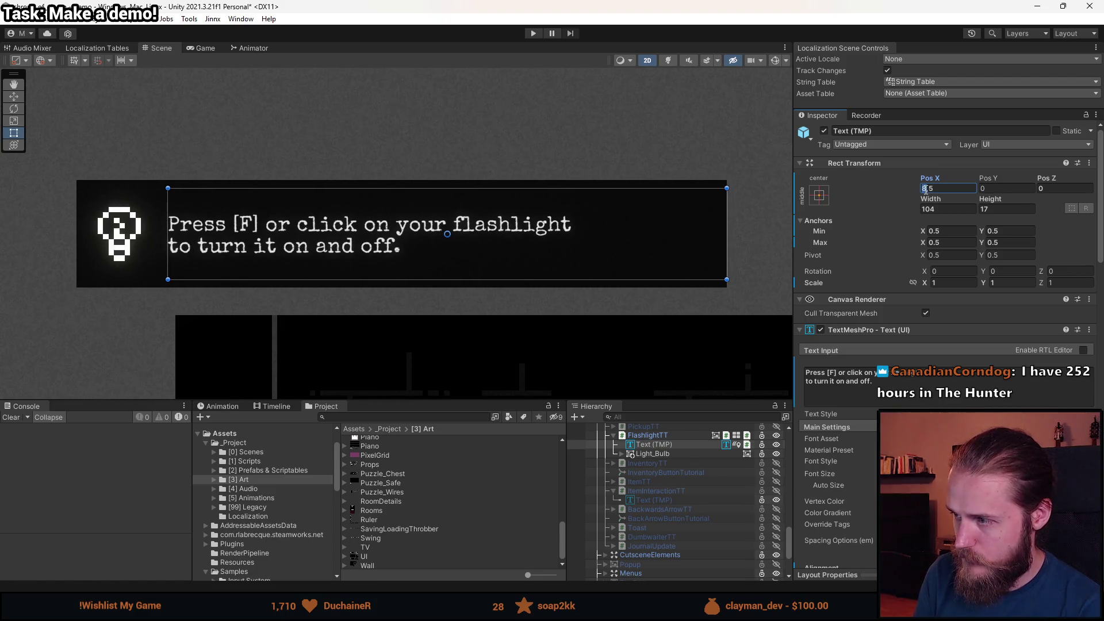
{"action": "type", "text": "7.5"}
{"action": "scroll", "coordinate": [725, 213], "scroll_direction": "up", "scroll_amount": 8}
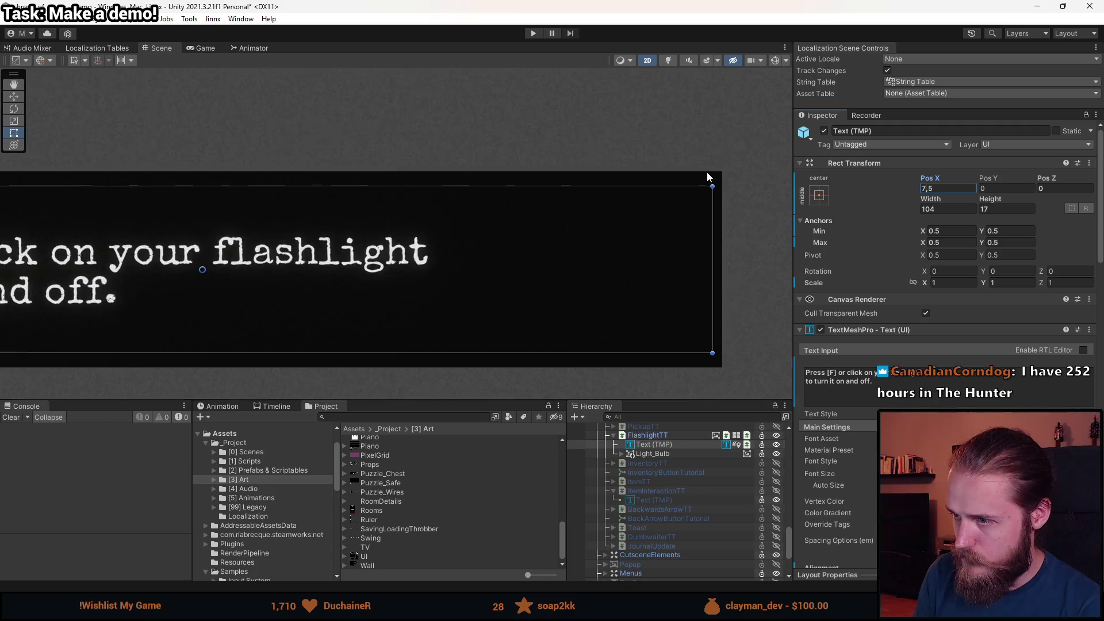
{"action": "scroll", "coordinate": [677, 277], "scroll_direction": "down", "scroll_amount": 8}
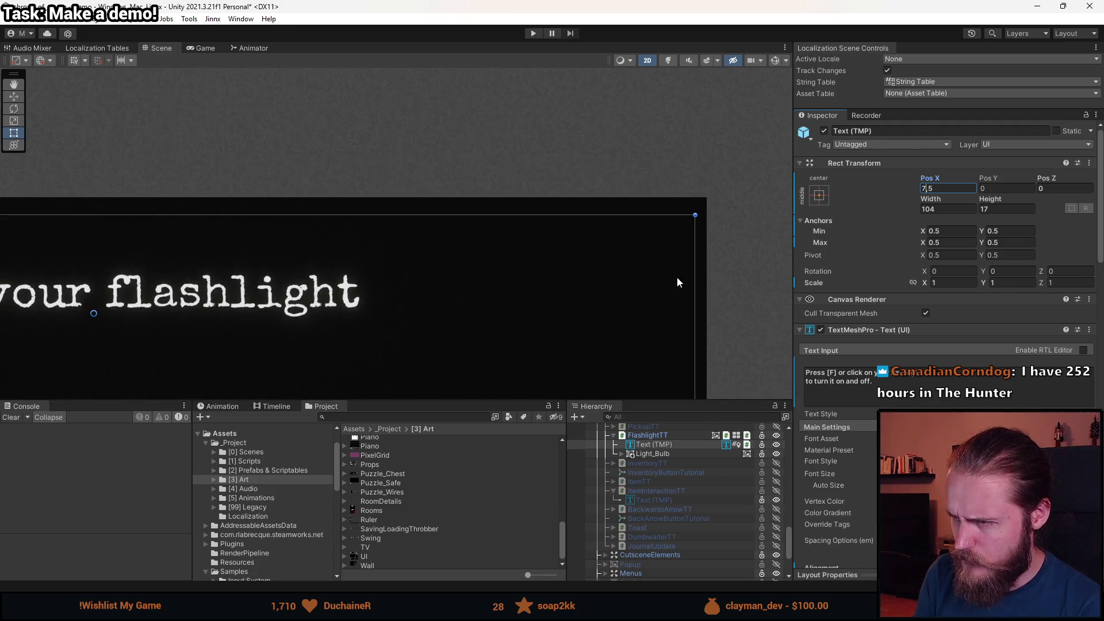
{"action": "scroll", "coordinate": [308, 198], "scroll_direction": "up", "scroll_amount": 3}
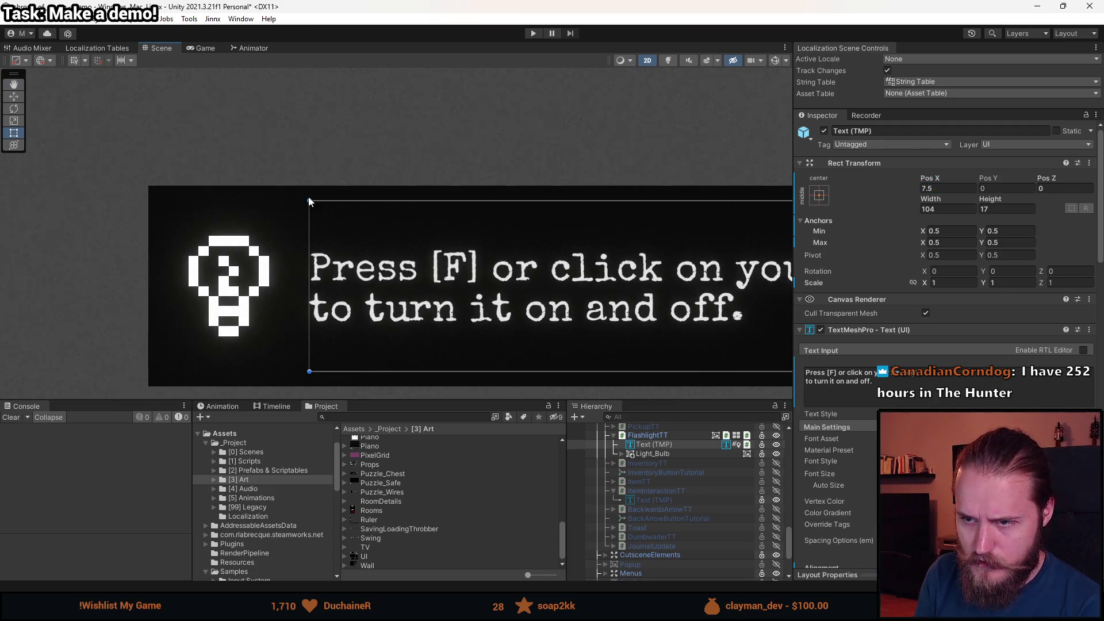
{"action": "scroll", "coordinate": [538, 213], "scroll_direction": "down", "scroll_amount": 2}
{"action": "scroll", "coordinate": [700, 238], "scroll_direction": "up", "scroll_amount": 2}
{"action": "left_click", "coordinate": [949, 188]}
{"action": "key", "text": "BackSpace"}
{"action": "key", "text": "BackSpace"}
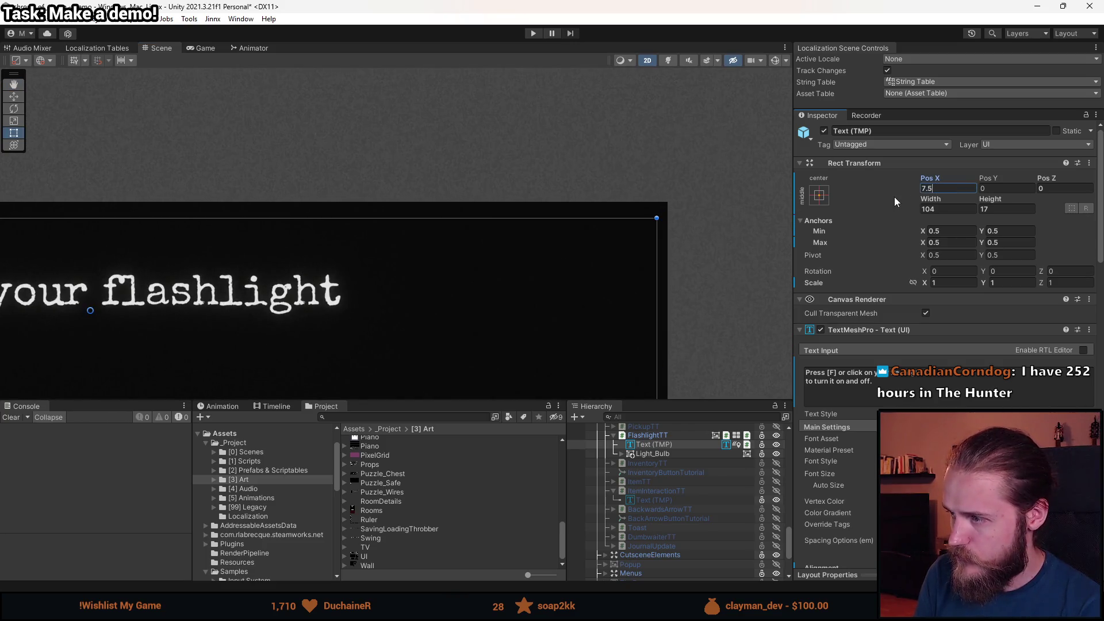
{"action": "scroll", "coordinate": [596, 291], "scroll_direction": "down", "scroll_amount": 2}
{"action": "scroll", "coordinate": [595, 292], "scroll_direction": "down", "scroll_amount": 3}
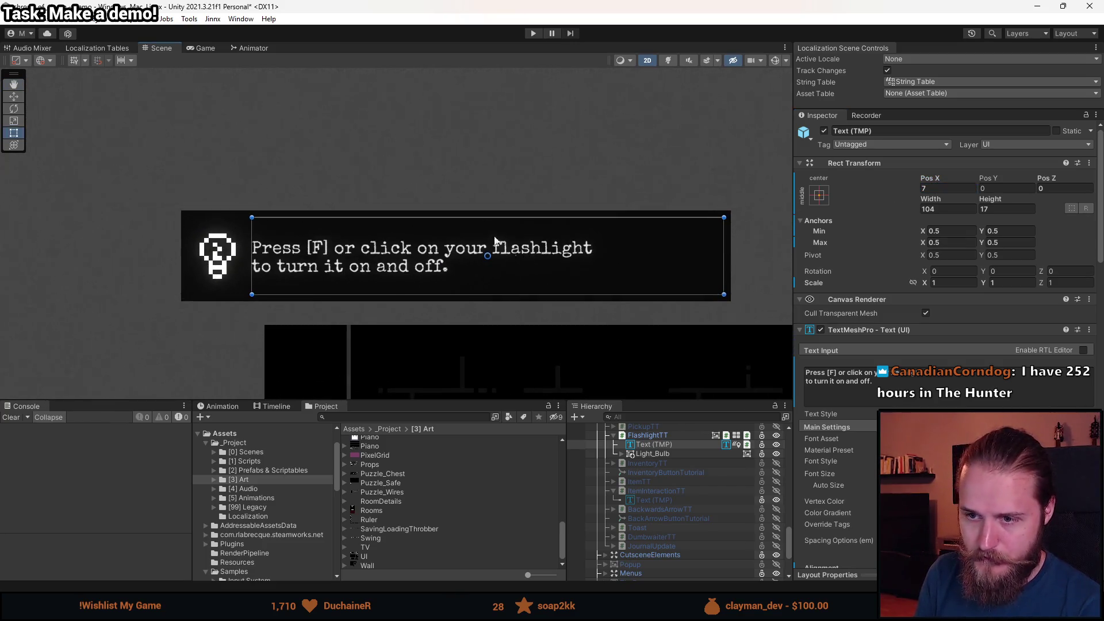
{"action": "left_click", "coordinate": [455, 199]}
{"action": "scroll", "coordinate": [304, 197], "scroll_direction": "down", "scroll_amount": 3}
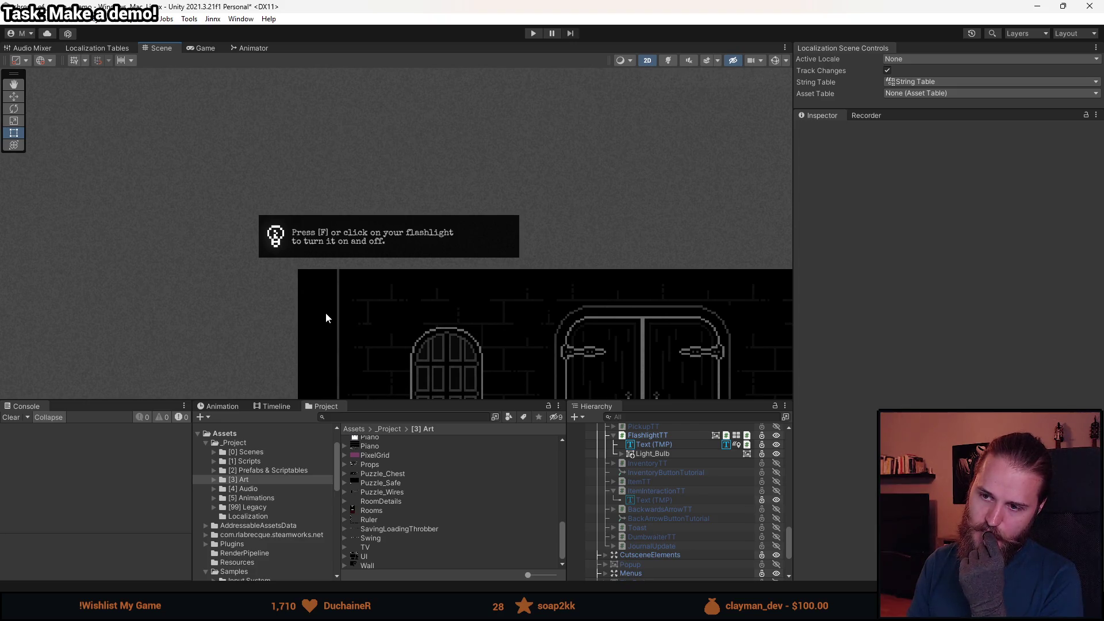
Move the tooltip text's line break so 'to turn it on and off.' starts line two.
{"action": "left_click", "coordinate": [661, 444]}
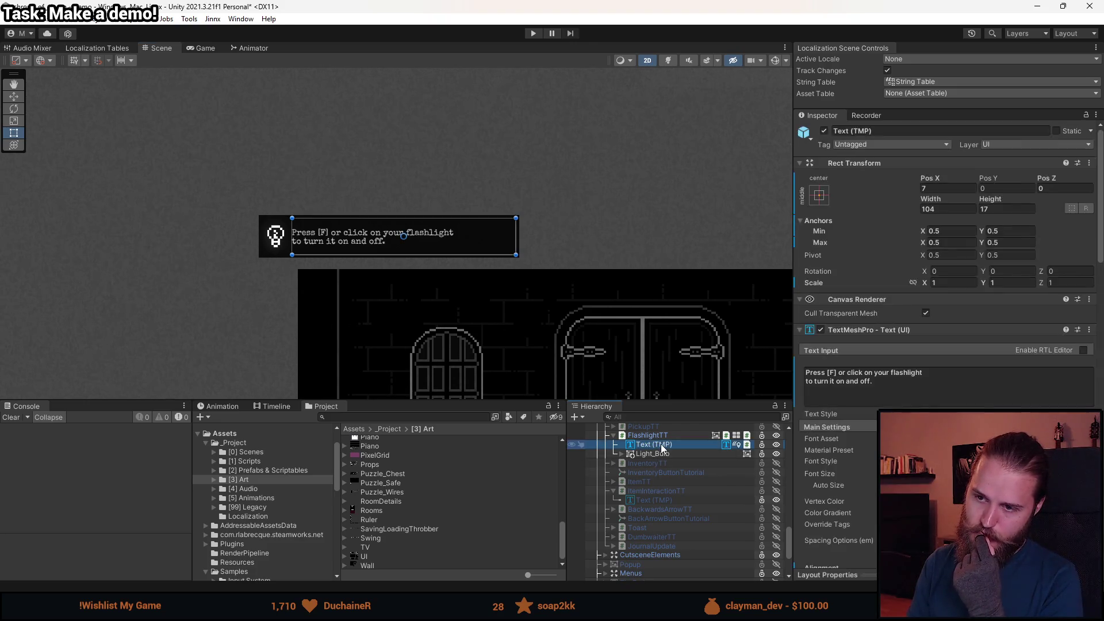
{"action": "left_click", "coordinate": [923, 373]}
{"action": "key", "text": "Delete"}
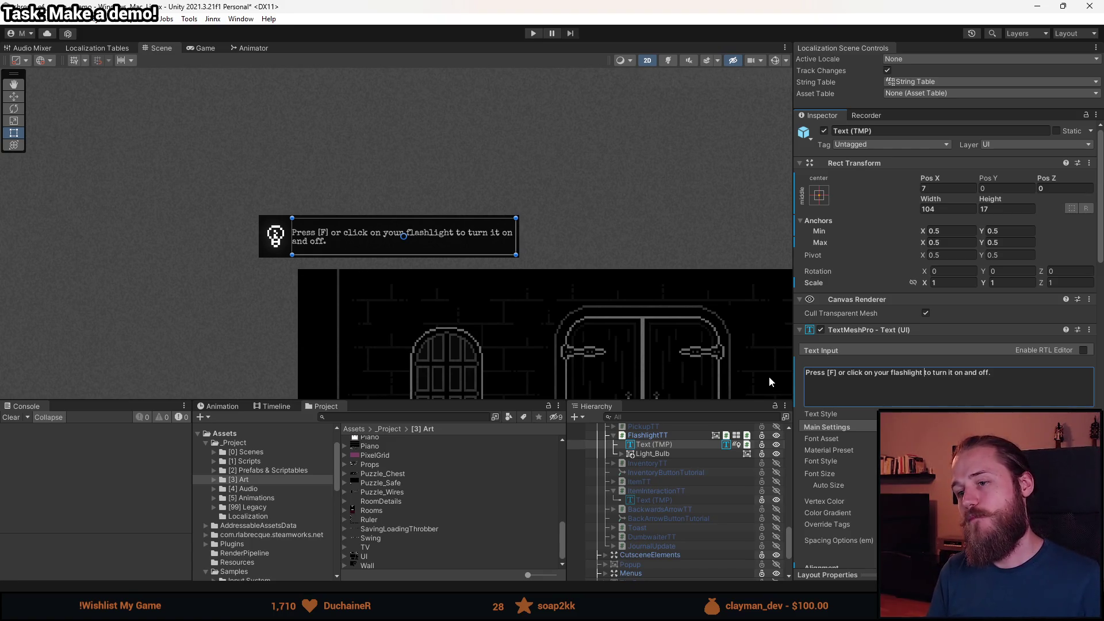
{"action": "scroll", "coordinate": [271, 259], "scroll_direction": "up", "scroll_amount": 5}
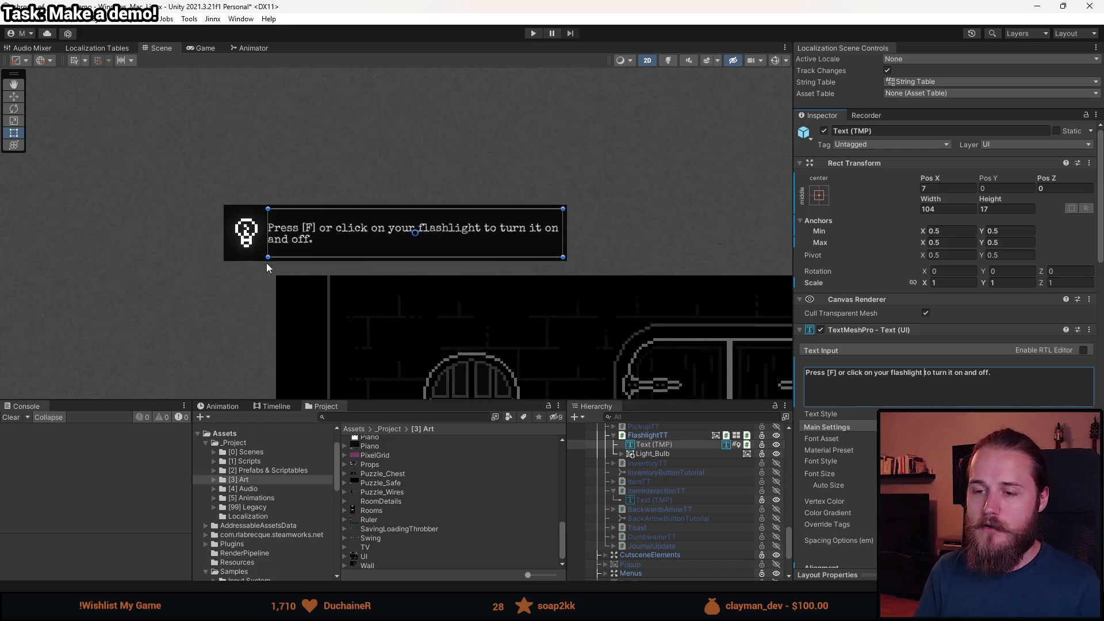
{"action": "scroll", "coordinate": [300, 246], "scroll_direction": "down", "scroll_amount": 3}
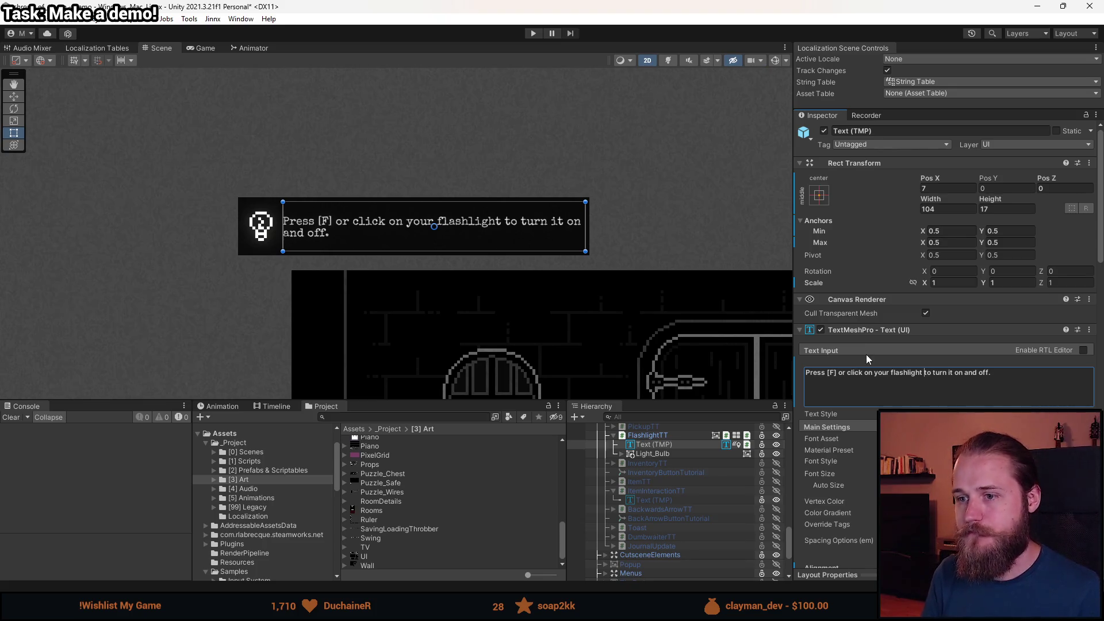
{"action": "key", "text": "Return"}
{"action": "scroll", "coordinate": [522, 233], "scroll_direction": "up", "scroll_amount": 3}
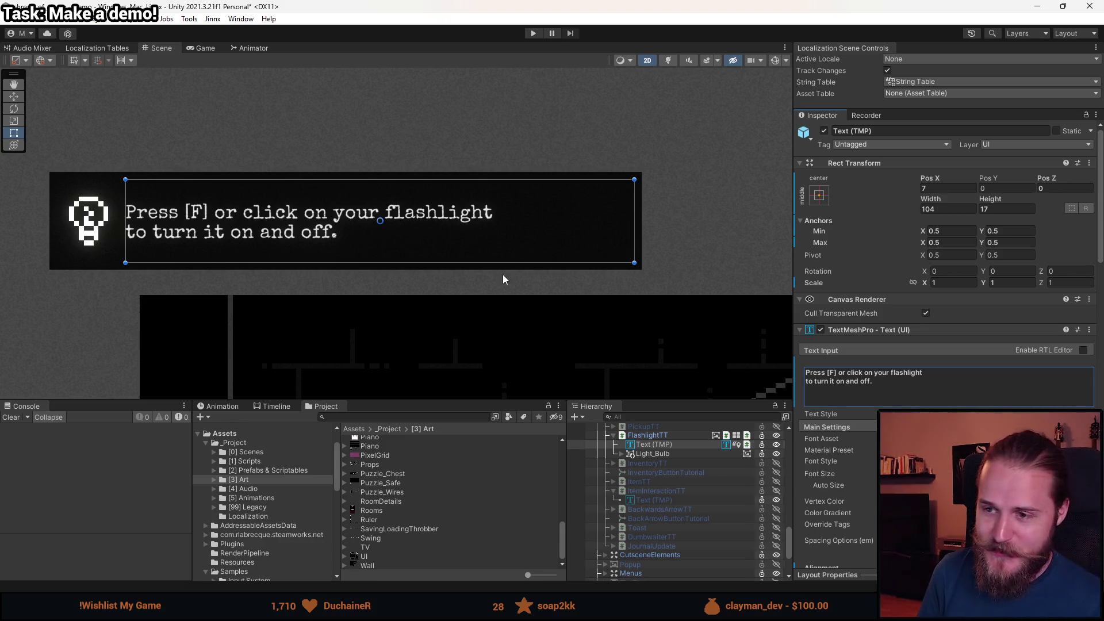
{"action": "scroll", "coordinate": [452, 226], "scroll_direction": "down", "scroll_amount": 5}
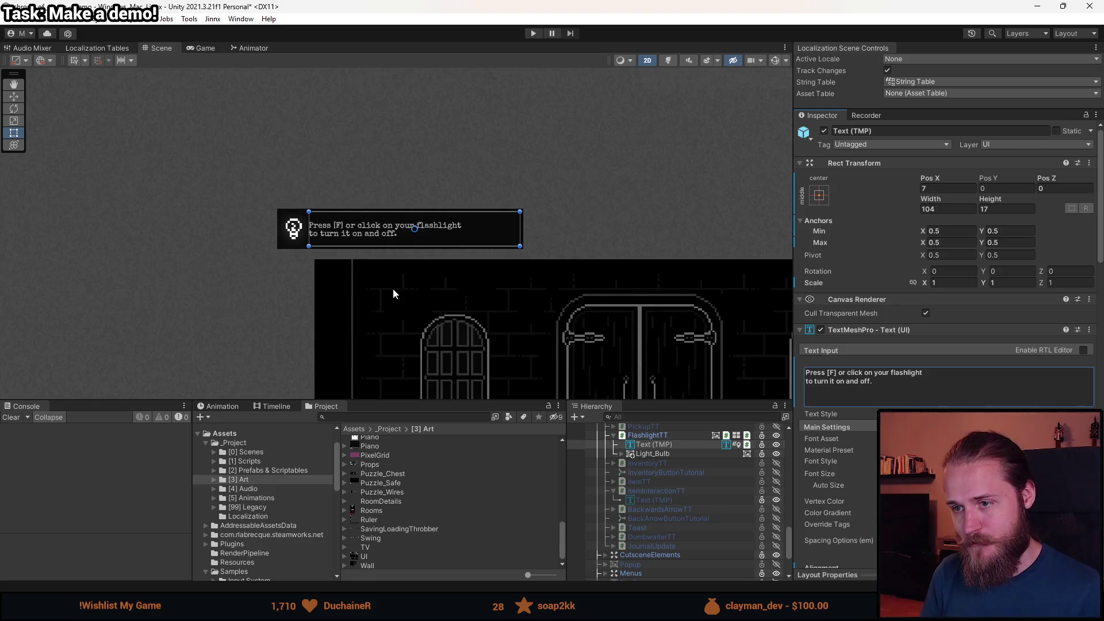
Move the FlashlightTT tooltip box down-right to Pos X 61.5, Pos Y -9.9.
{"action": "left_click", "coordinate": [393, 288]}
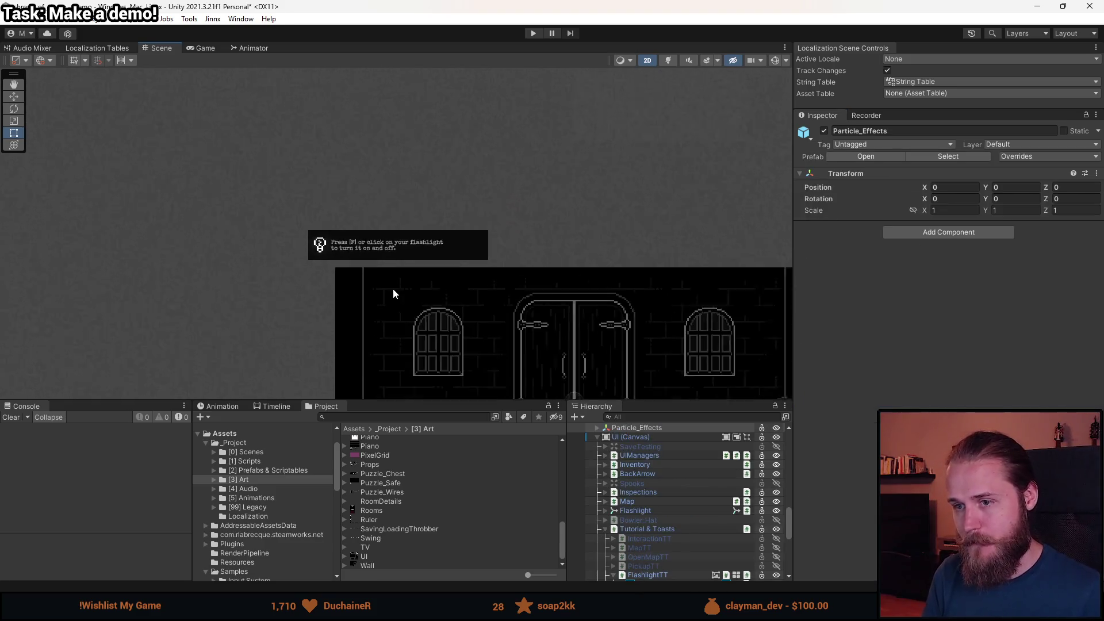
{"action": "left_click", "coordinate": [658, 529]}
{"action": "left_click", "coordinate": [662, 575]}
{"action": "scroll", "coordinate": [450, 282], "scroll_direction": "up", "scroll_amount": 3}
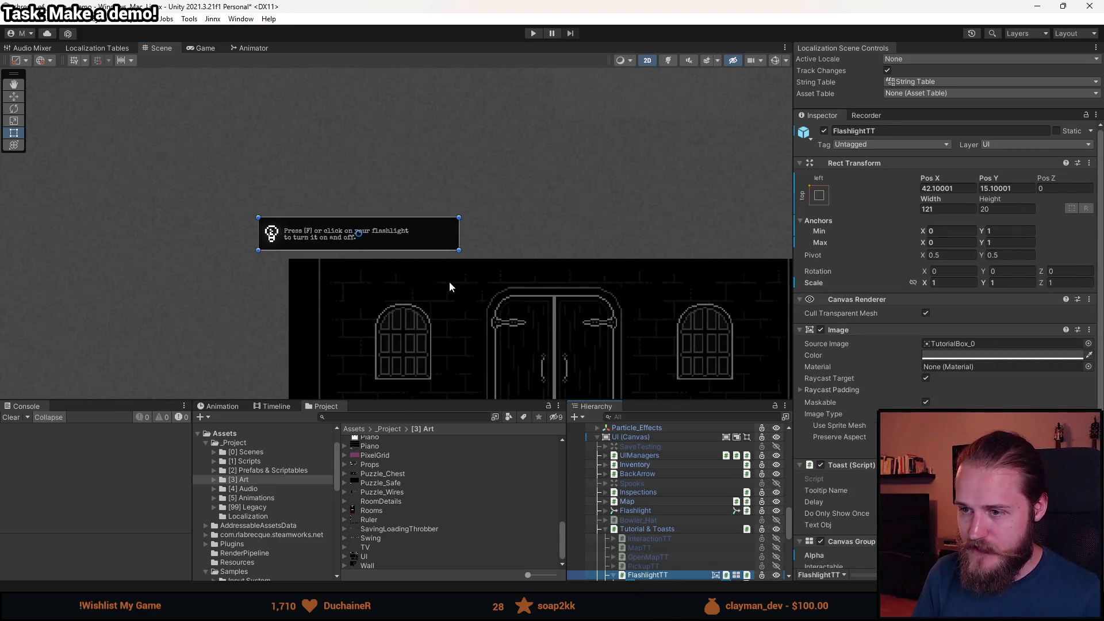
{"action": "key", "text": "w"}
{"action": "left_click_drag", "start_coordinate": [358, 196], "coordinate": [390, 238]}
Play-test in the Game view, toggling the flashlight with F, then stop playing.
{"action": "left_click", "coordinate": [202, 49]}
{"action": "left_click", "coordinate": [533, 33]}
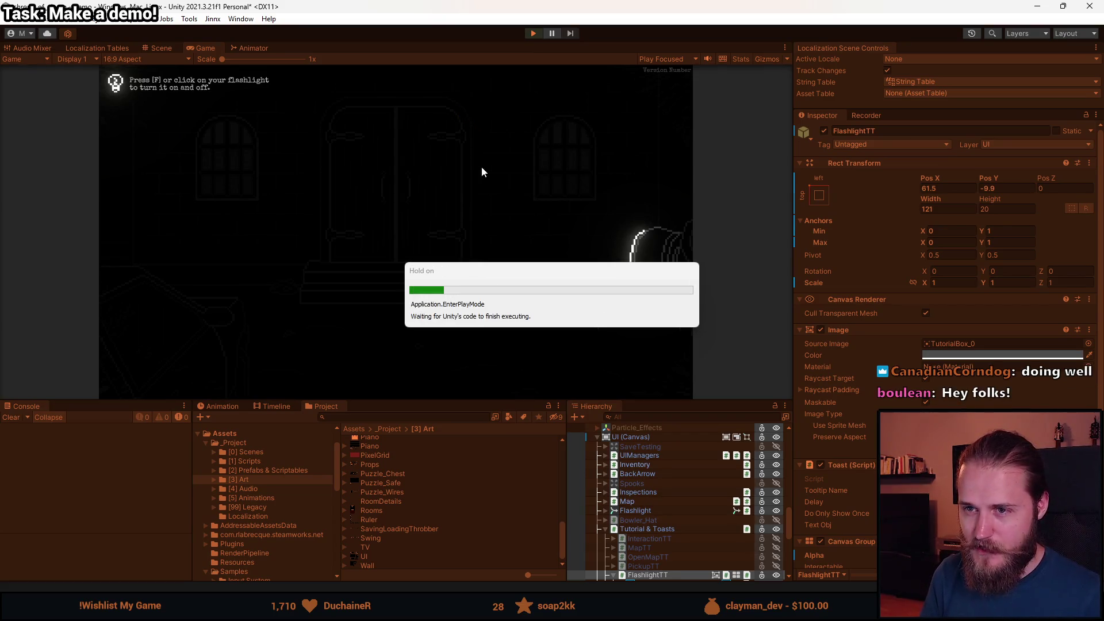
{"action": "key", "text": "f"}
{"action": "key", "text": "f"}
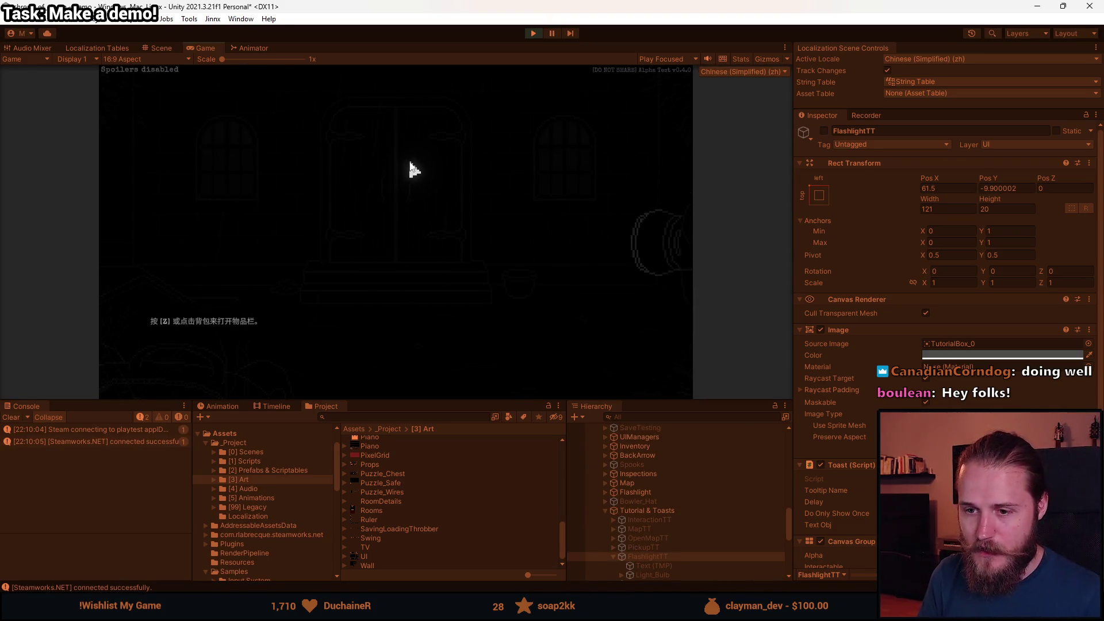
{"action": "key", "text": "f"}
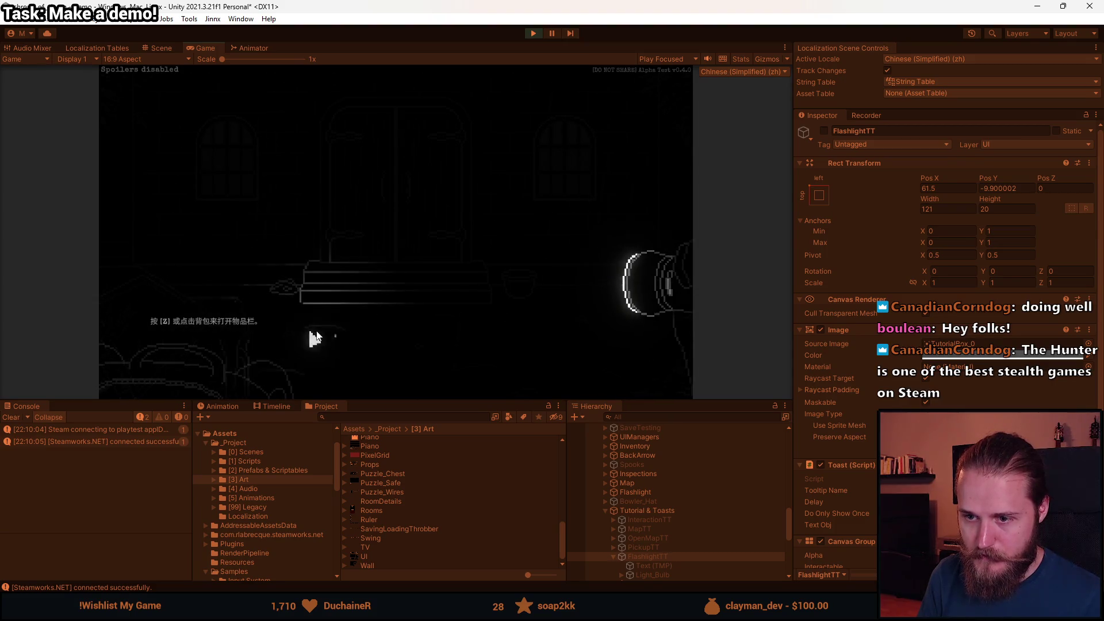
{"action": "key", "text": "Escape"}
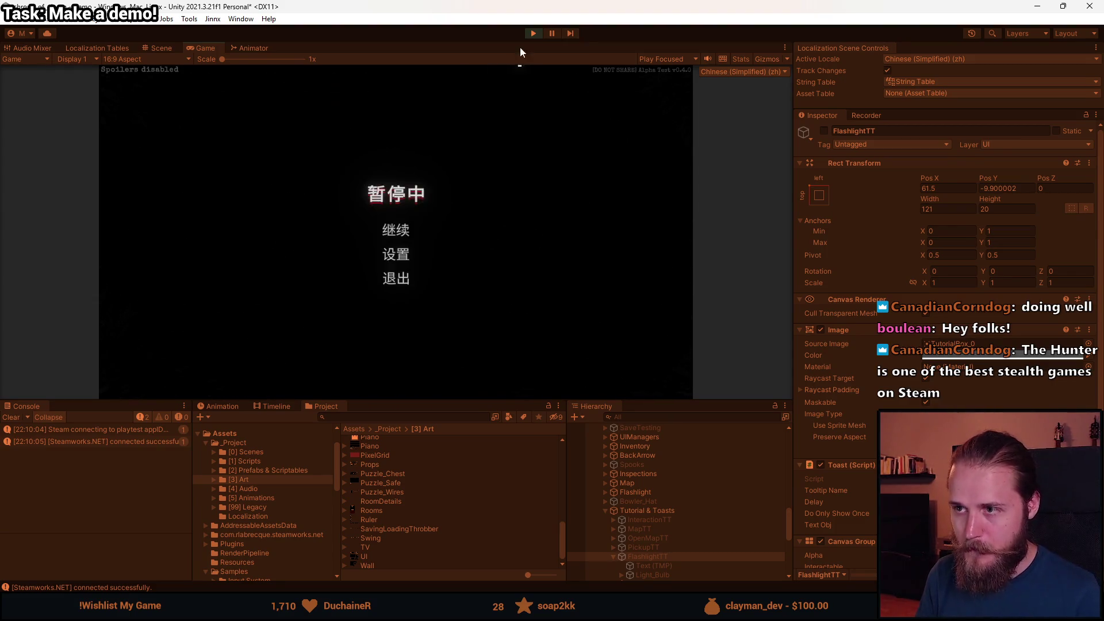
{"action": "left_click", "coordinate": [534, 33]}
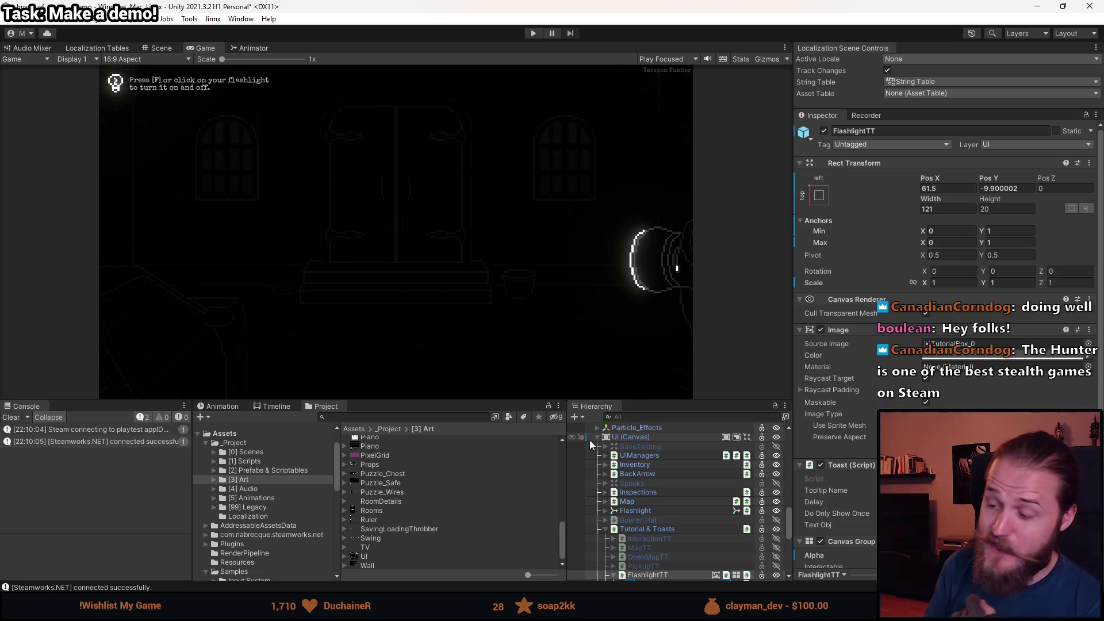
Drag FlashlightTT up in the Scene view to Pos X 59.2, Pos Y 21.3.
{"action": "scroll", "coordinate": [668, 513], "scroll_direction": "down", "scroll_amount": 3}
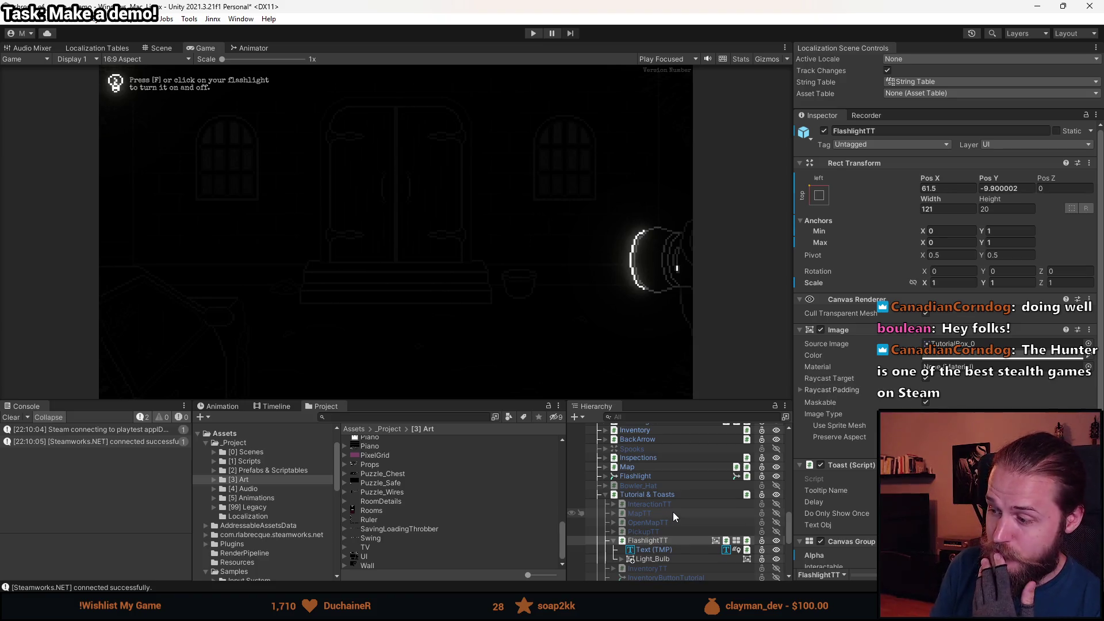
{"action": "scroll", "coordinate": [631, 526], "scroll_direction": "down", "scroll_amount": 3}
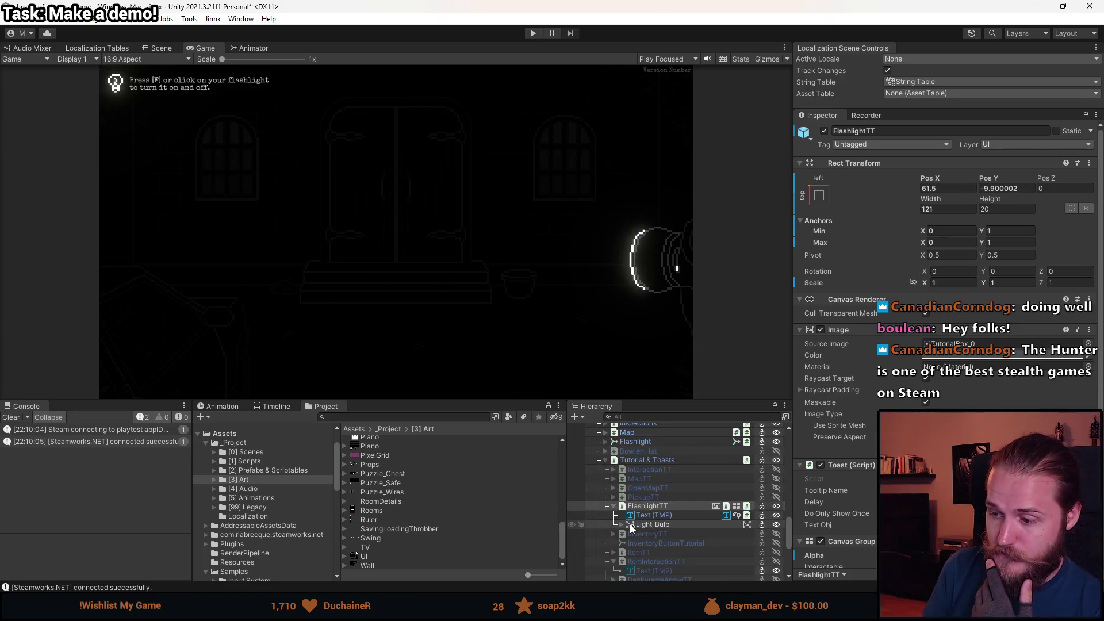
{"action": "left_click", "coordinate": [660, 524]}
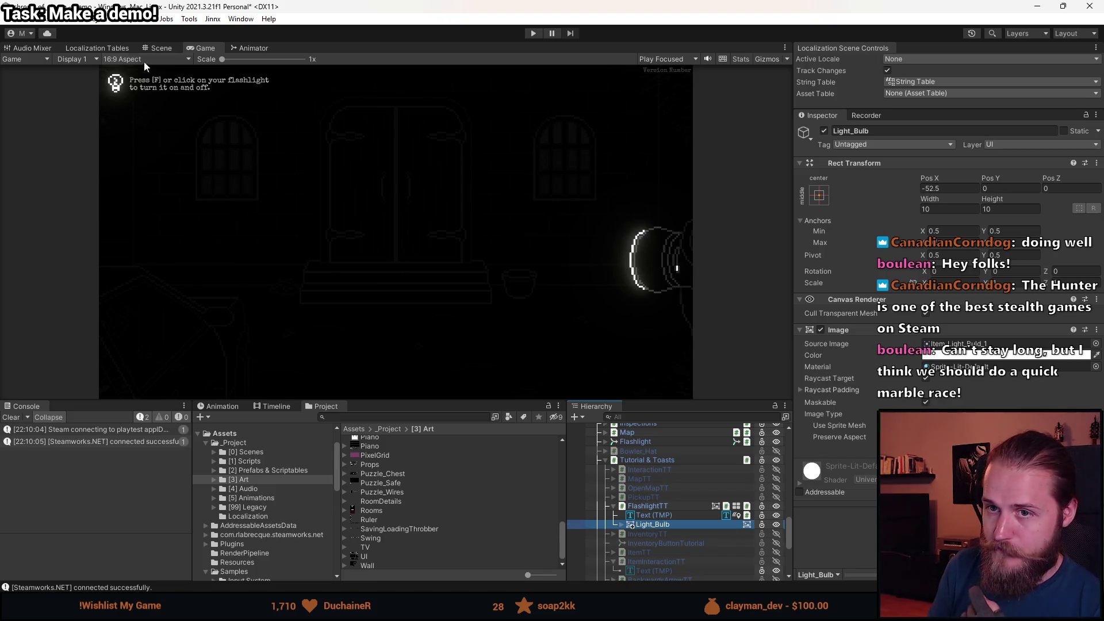
{"action": "left_click", "coordinate": [161, 47]}
{"action": "left_click", "coordinate": [652, 504]}
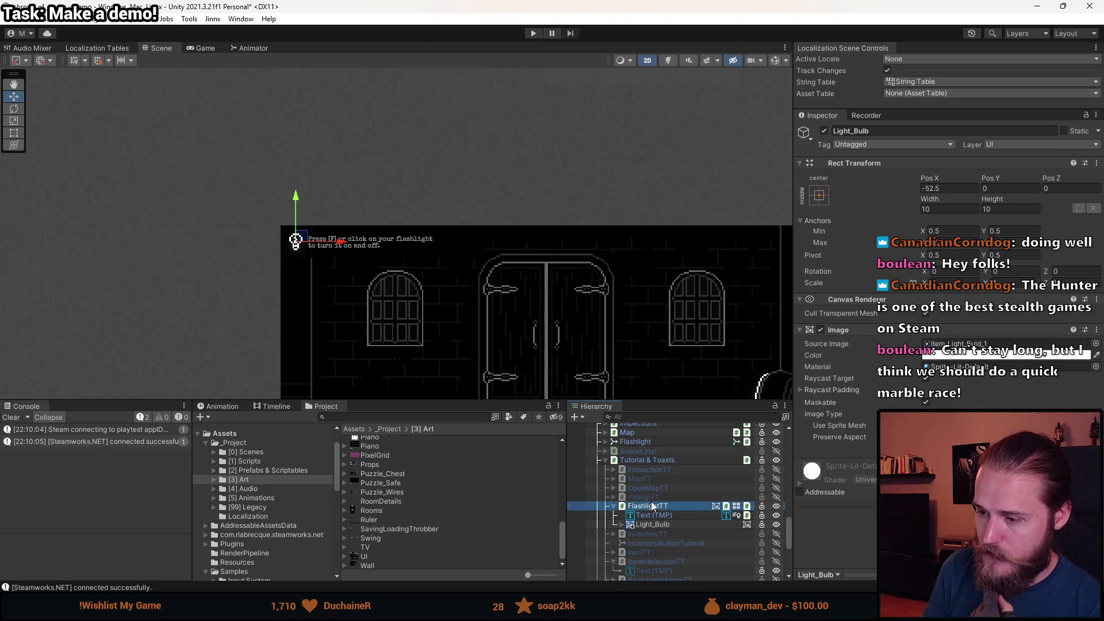
{"action": "left_click_drag", "start_coordinate": [390, 241], "coordinate": [387, 174]}
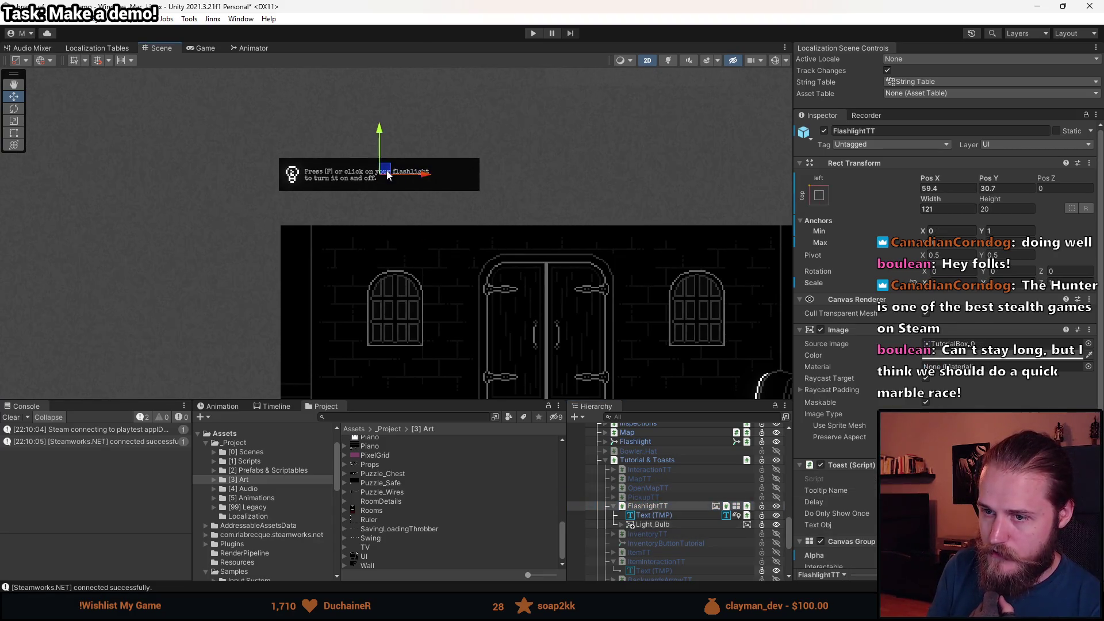
{"action": "scroll", "coordinate": [326, 179], "scroll_direction": "up", "scroll_amount": 5}
{"action": "scroll", "coordinate": [412, 243], "scroll_direction": "up", "scroll_amount": 2}
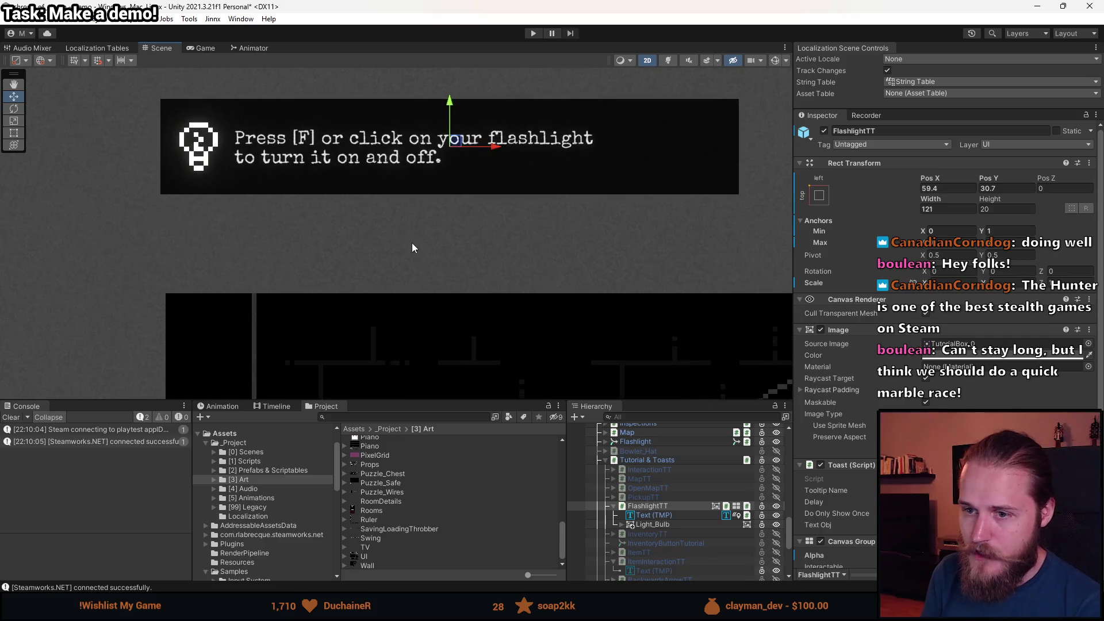
{"action": "left_click_drag", "start_coordinate": [458, 144], "coordinate": [461, 190]}
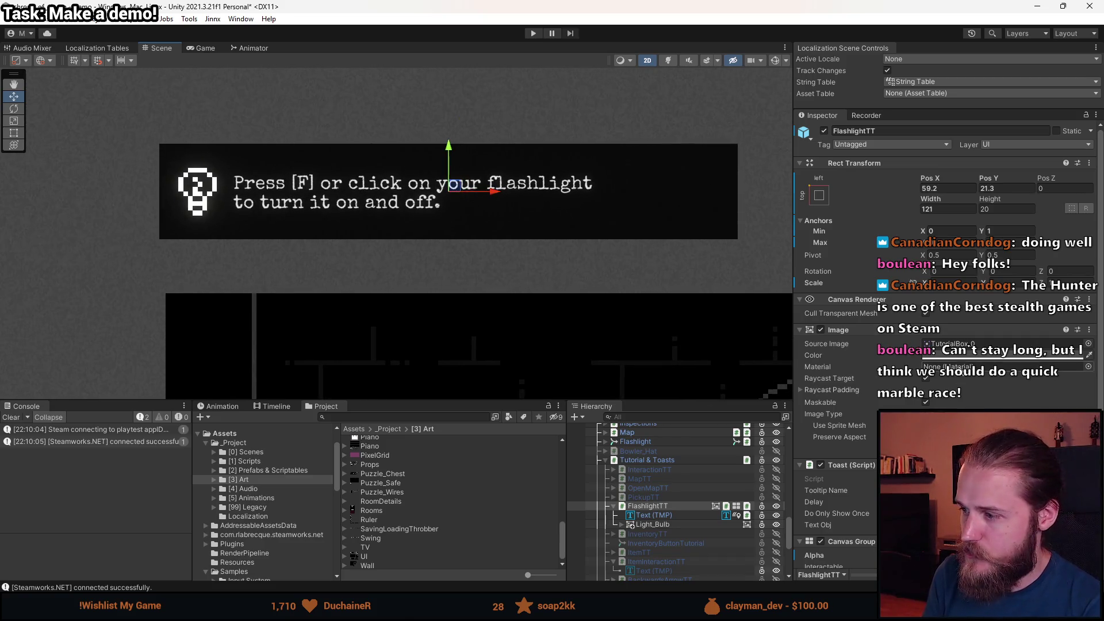
Check the tooltip Image's colour picker and close it without changes.
{"action": "left_click", "coordinate": [960, 357]}
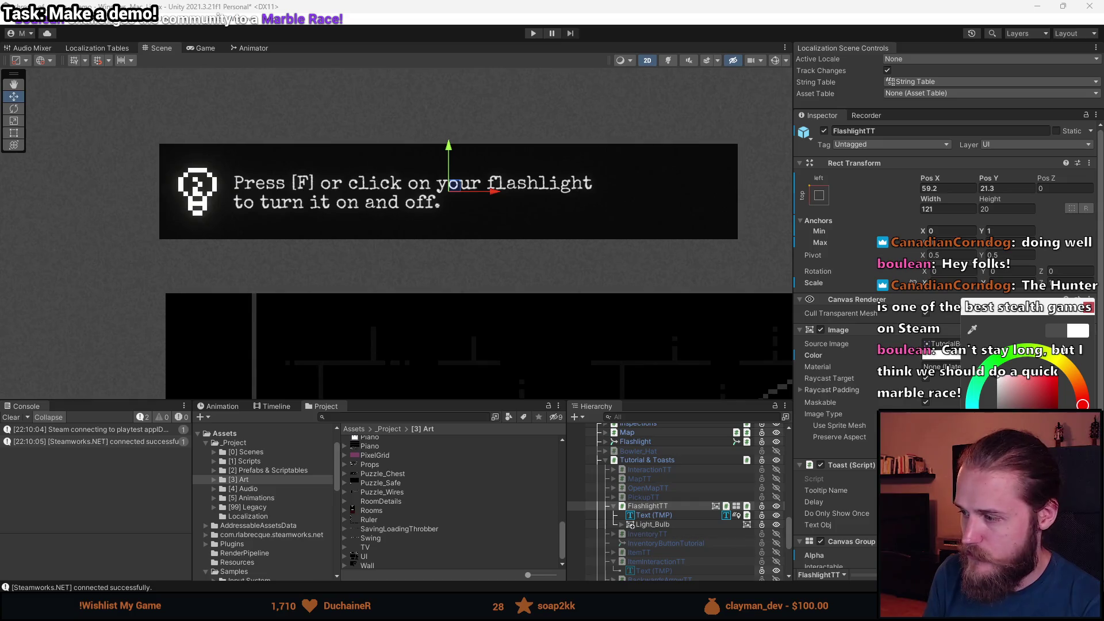
{"action": "left_click", "coordinate": [1090, 308]}
{"action": "scroll", "coordinate": [426, 236], "scroll_direction": "down", "scroll_amount": 2}
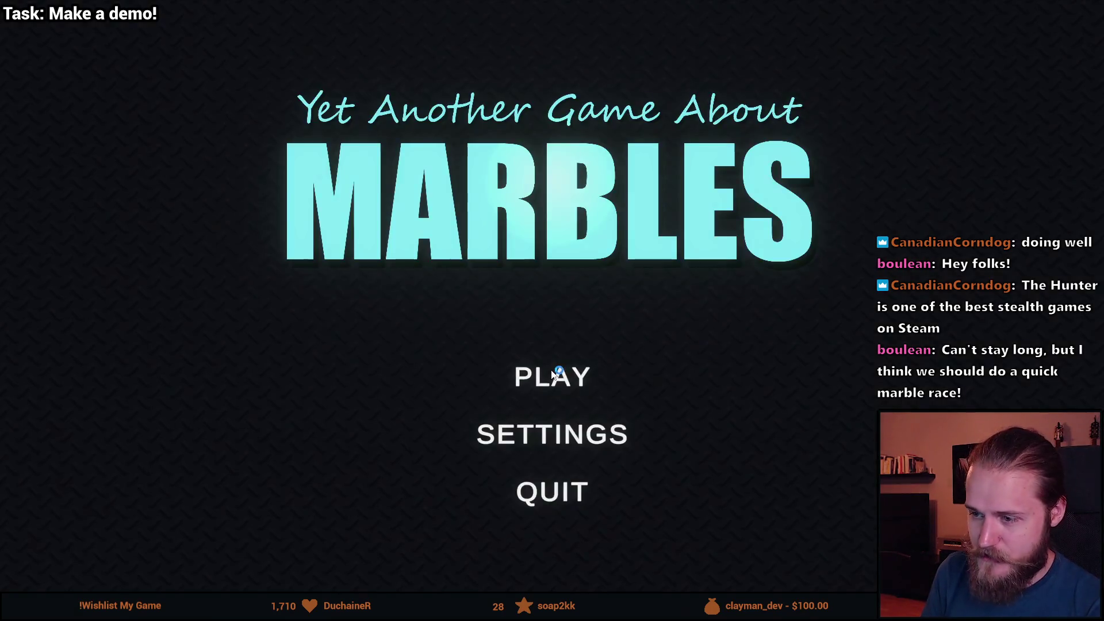
Go from the Marble Race main menu to track selection and choose The Descent.
{"action": "left_click", "coordinate": [554, 368]}
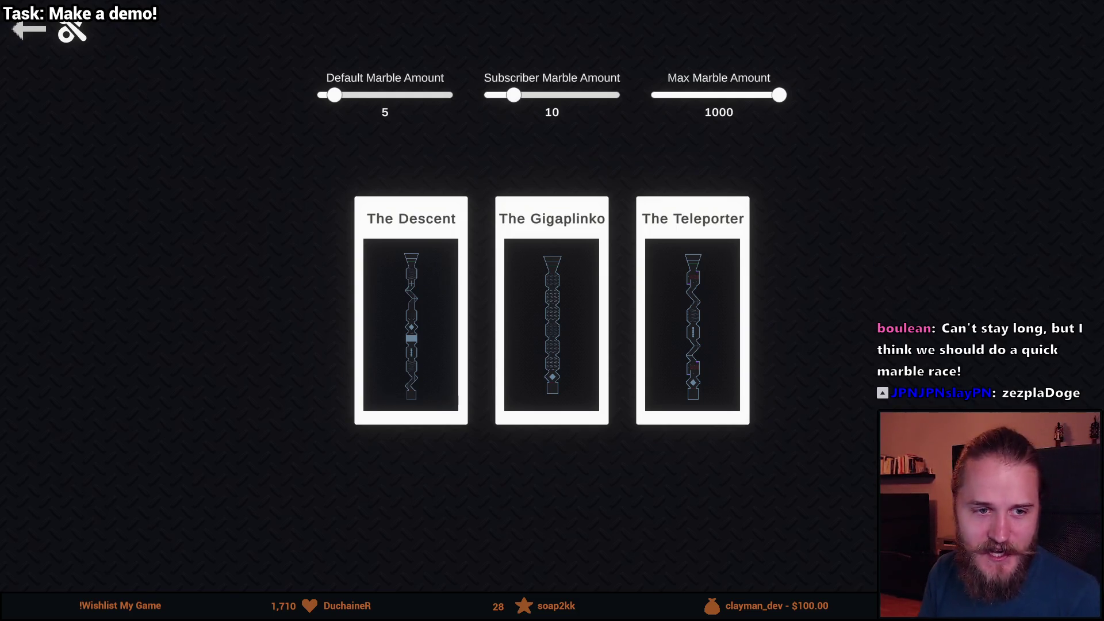
{"action": "left_click", "coordinate": [422, 300]}
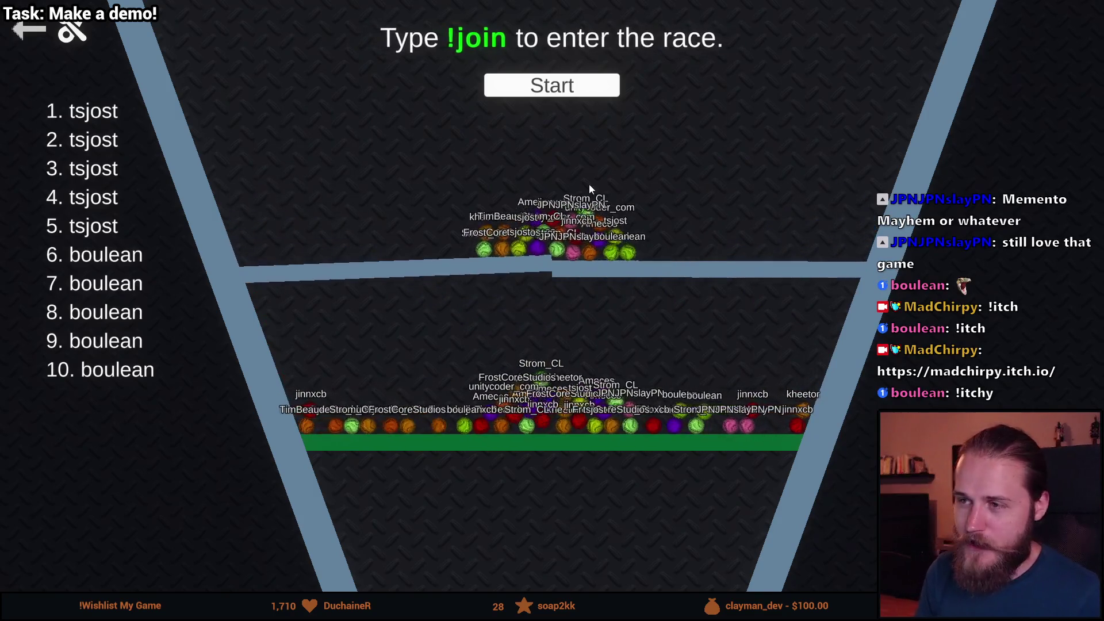
Start The Descent race countdown once viewers' marbles have joined.
{"action": "left_click", "coordinate": [565, 87]}
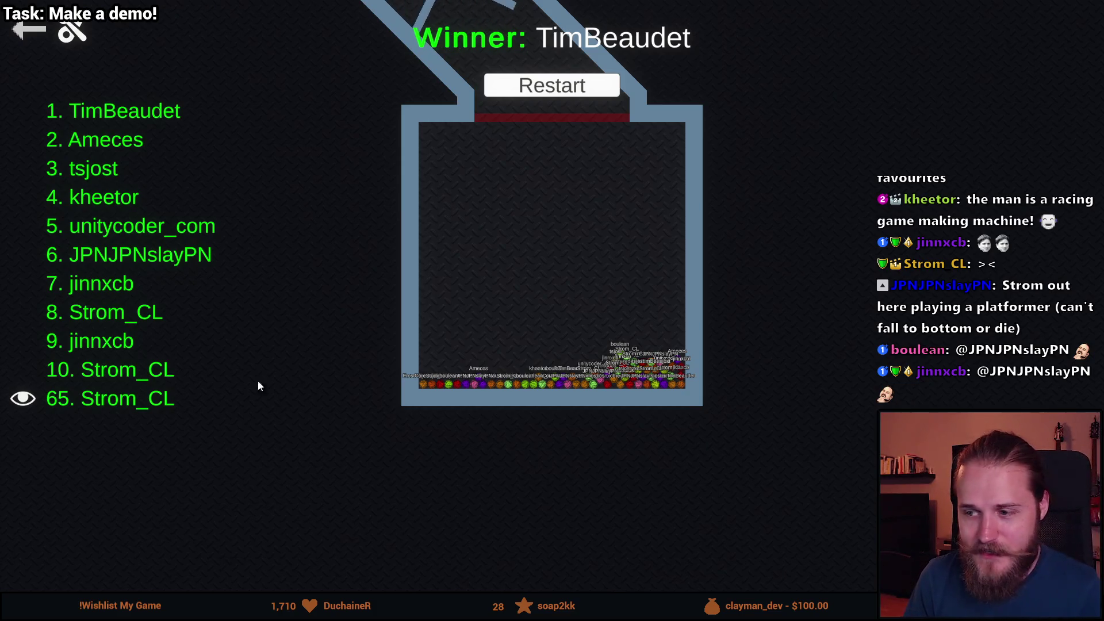
Back out of The Descent results screen to the Marble Race main menu.
{"action": "left_click", "coordinate": [25, 33]}
{"action": "left_click", "coordinate": [24, 32]}
Quit the running game, confirming Yes, and resize the Scene view around FlashlightTT.
{"action": "left_click", "coordinate": [541, 446]}
{"action": "left_click", "coordinate": [475, 377]}
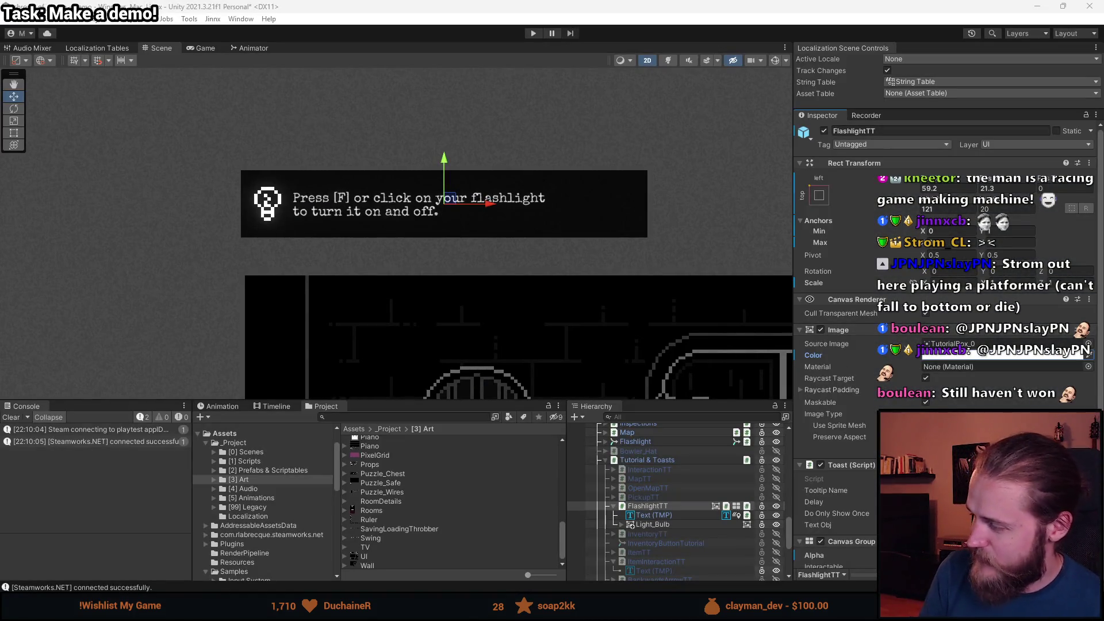
{"action": "mouse_move", "coordinate": [441, 403]}
{"action": "left_mouse_down"}
{"action": "mouse_move", "coordinate": [426, 514]}
{"action": "mouse_move", "coordinate": [403, 521]}
{"action": "left_mouse_up"}
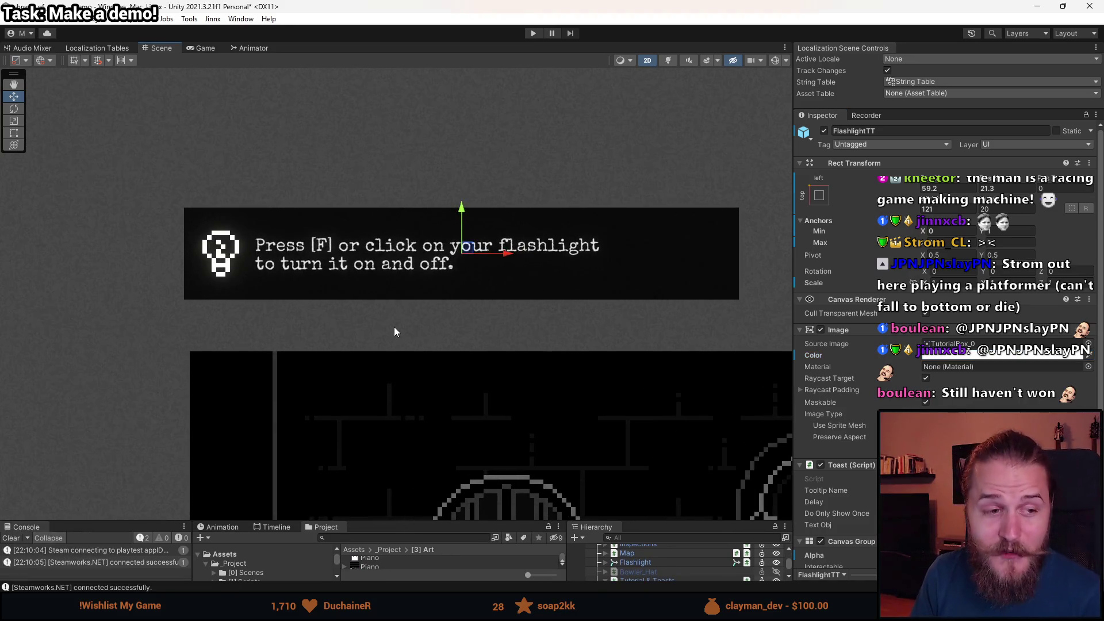
{"action": "scroll", "coordinate": [424, 326], "scroll_direction": "up", "scroll_amount": 2}
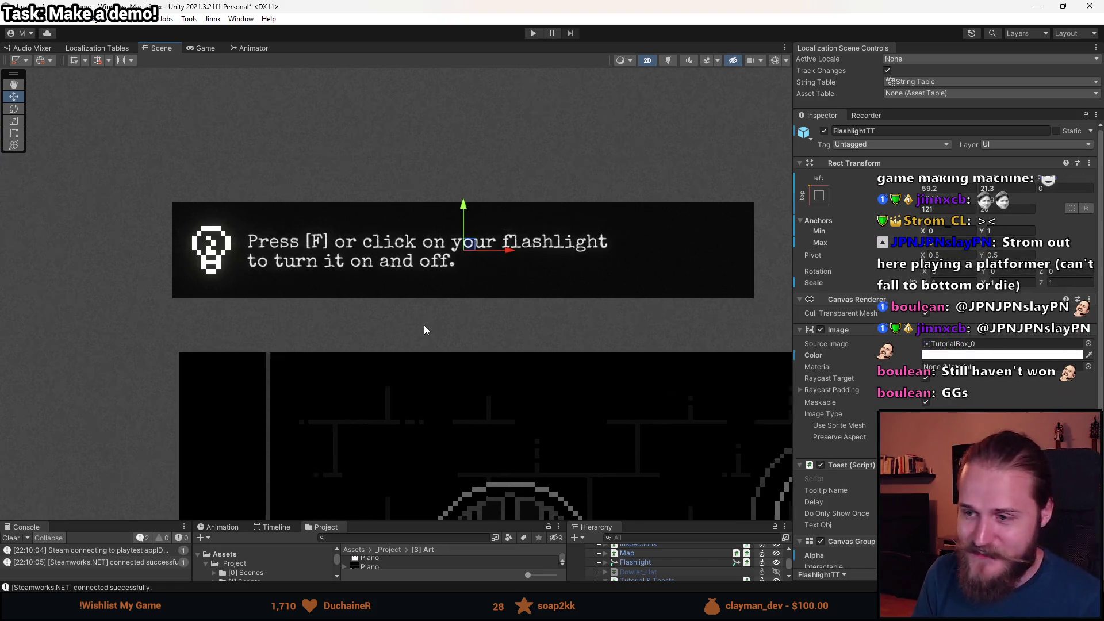
{"action": "scroll", "coordinate": [425, 330], "scroll_direction": "down", "scroll_amount": 4}
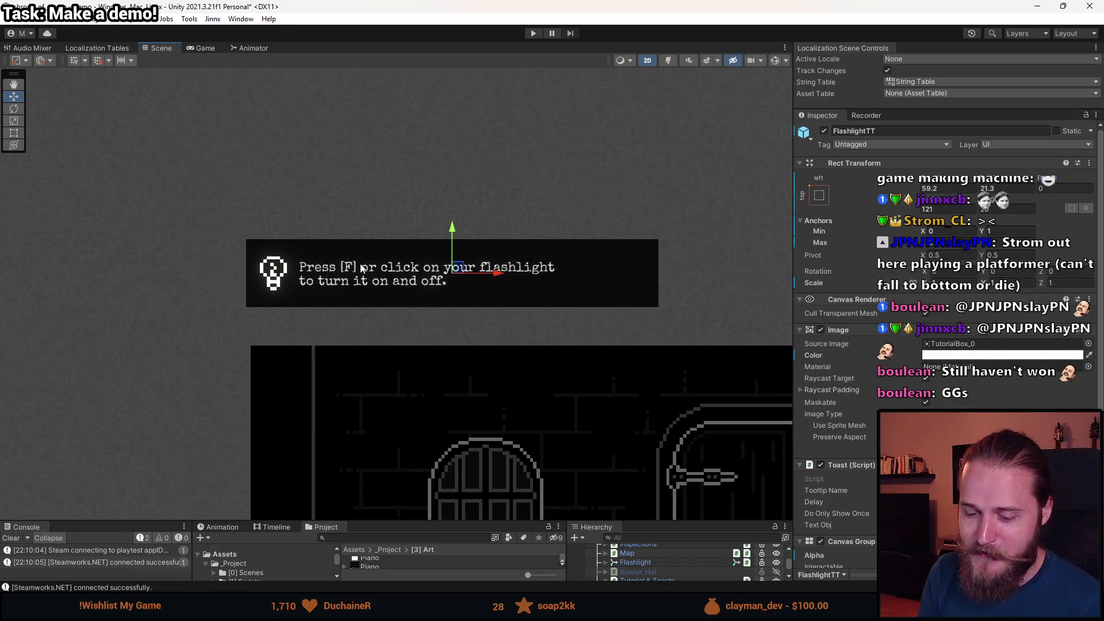
{"action": "scroll", "coordinate": [526, 410], "scroll_direction": "up", "scroll_amount": 2}
{"action": "scroll", "coordinate": [371, 267], "scroll_direction": "down", "scroll_amount": 1}
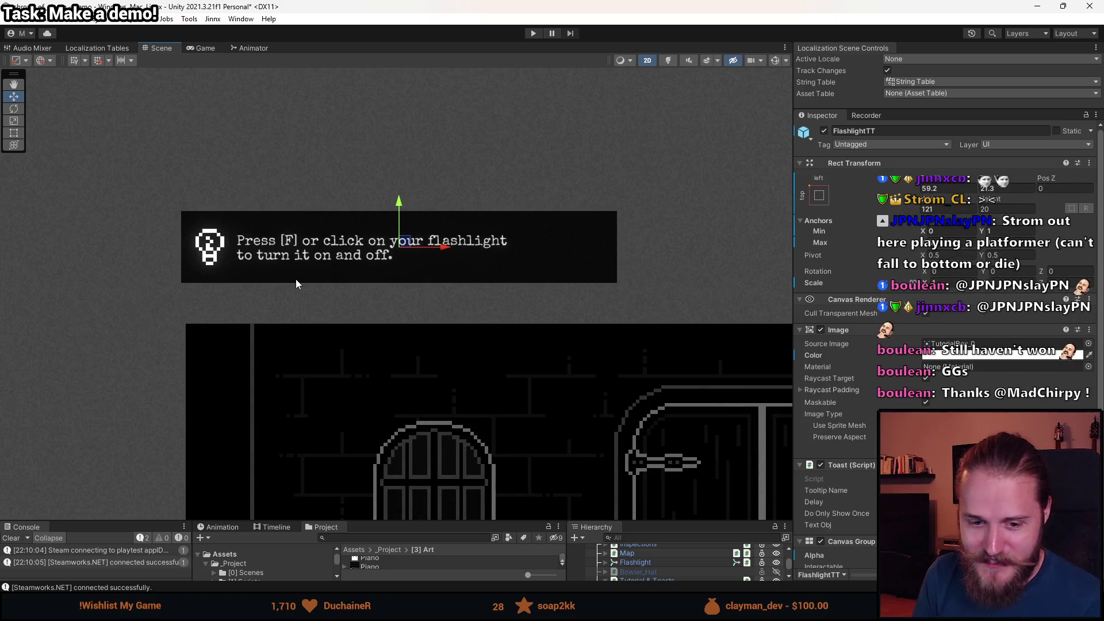
{"action": "scroll", "coordinate": [295, 282], "scroll_direction": "down", "scroll_amount": 1}
{"action": "mouse_move", "coordinate": [397, 523]}
{"action": "left_mouse_down"}
{"action": "mouse_move", "coordinate": [405, 383]}
{"action": "mouse_move", "coordinate": [418, 483]}
{"action": "mouse_move", "coordinate": [417, 396]}
{"action": "left_mouse_up"}
{"action": "scroll", "coordinate": [310, 299], "scroll_direction": "up", "scroll_amount": 2}
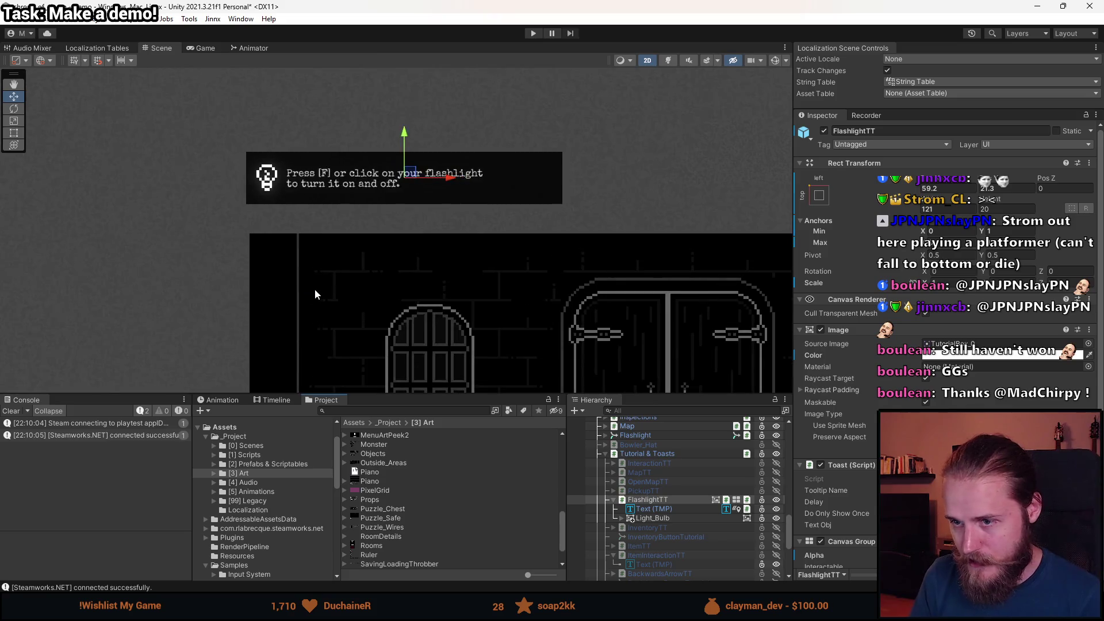
Open the tooltip Image's Color picker and close it unchanged.
{"action": "left_click", "coordinate": [973, 356]}
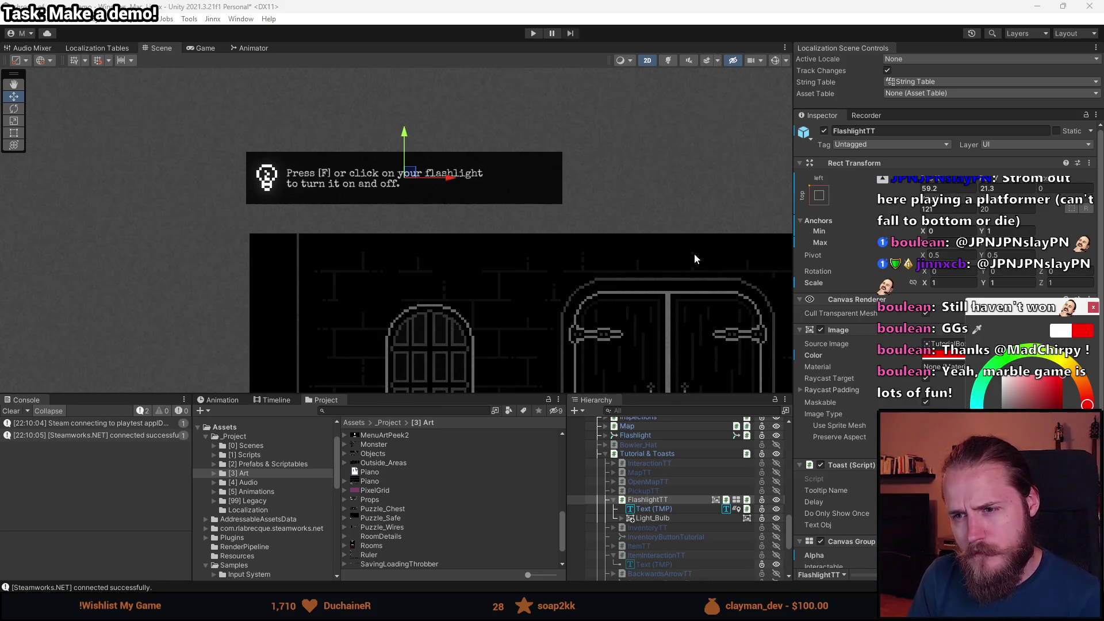
{"action": "left_click", "coordinate": [1093, 307]}
{"action": "scroll", "coordinate": [506, 218], "scroll_direction": "up", "scroll_amount": 5}
{"action": "scroll", "coordinate": [497, 214], "scroll_direction": "down", "scroll_amount": 4}
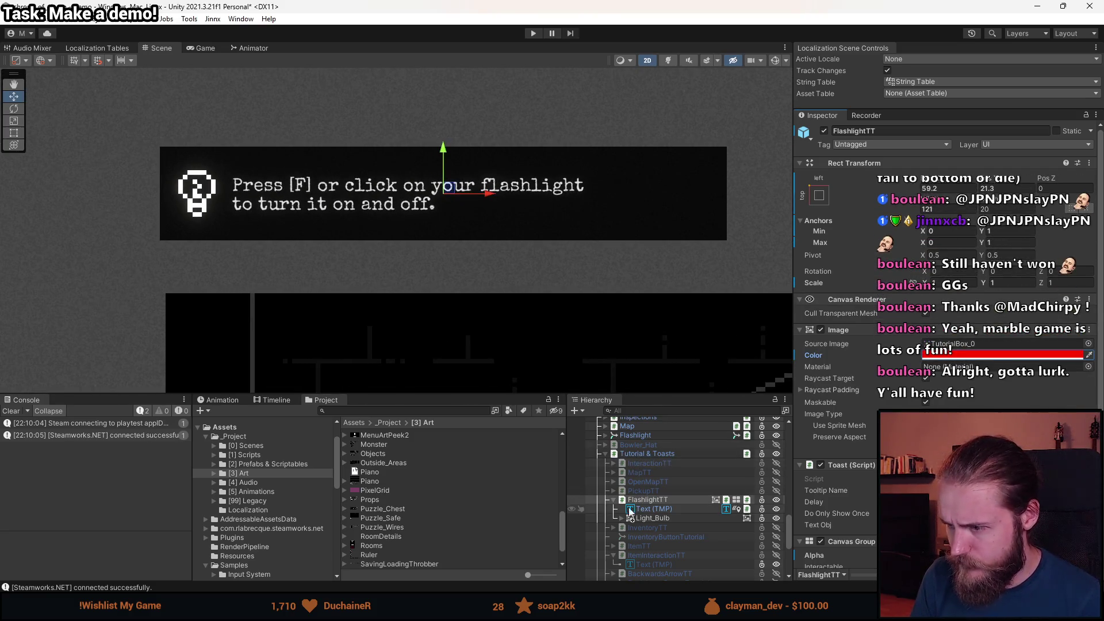
{"action": "left_click", "coordinate": [665, 510]}
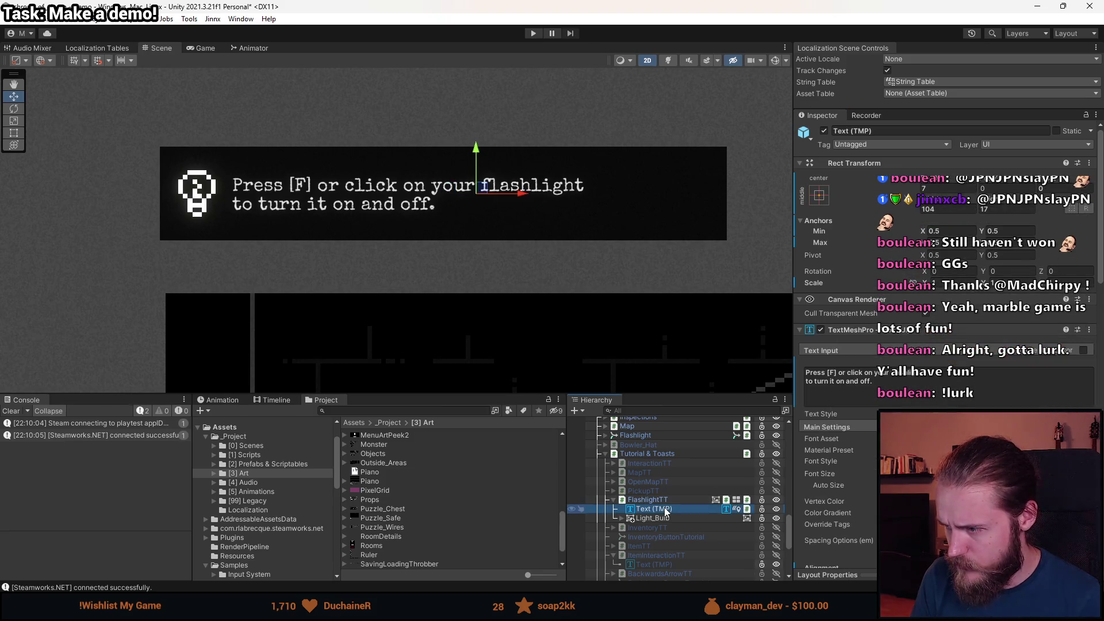
{"action": "left_click", "coordinate": [978, 501]}
{"action": "left_click", "coordinate": [1072, 405]}
{"action": "left_click", "coordinate": [1009, 381]}
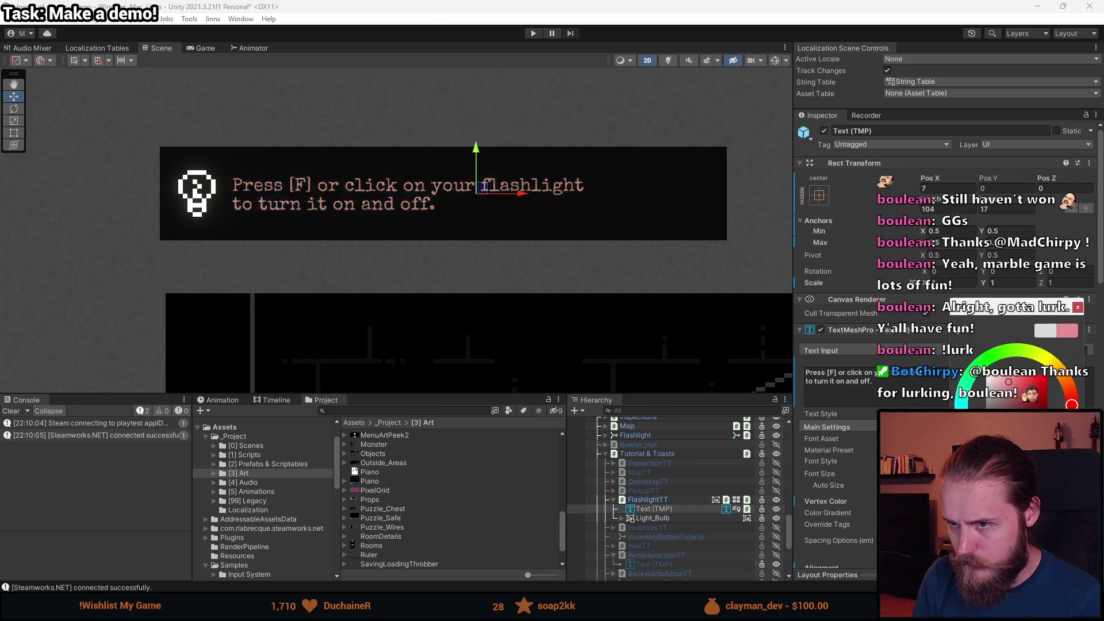
{"action": "left_click", "coordinate": [986, 384]}
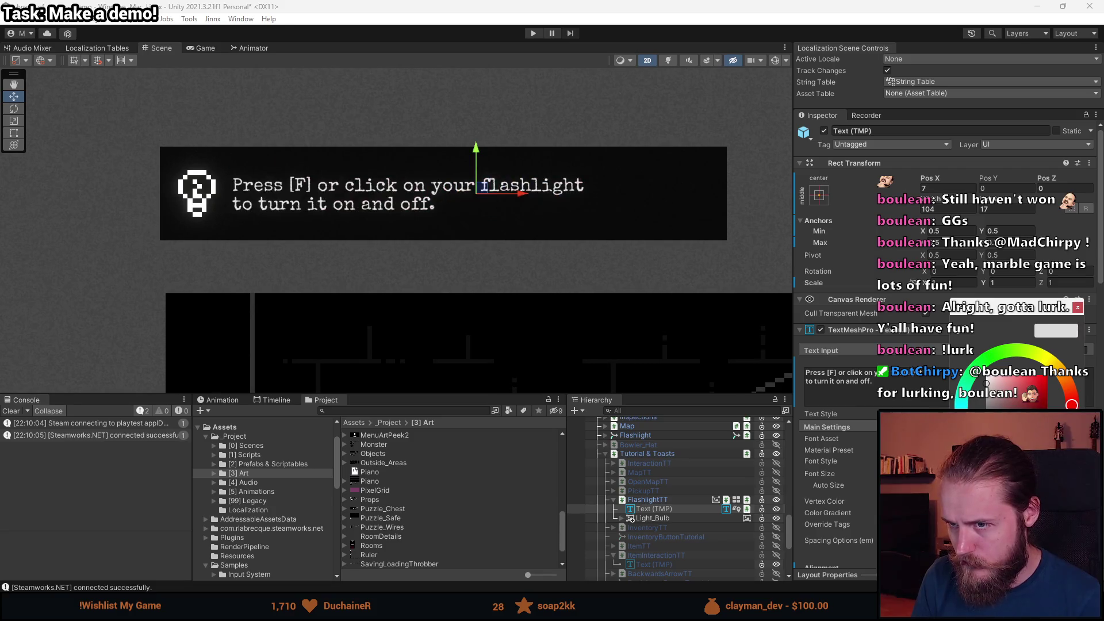
{"action": "left_click", "coordinate": [1077, 308]}
{"action": "left_click", "coordinate": [693, 519]}
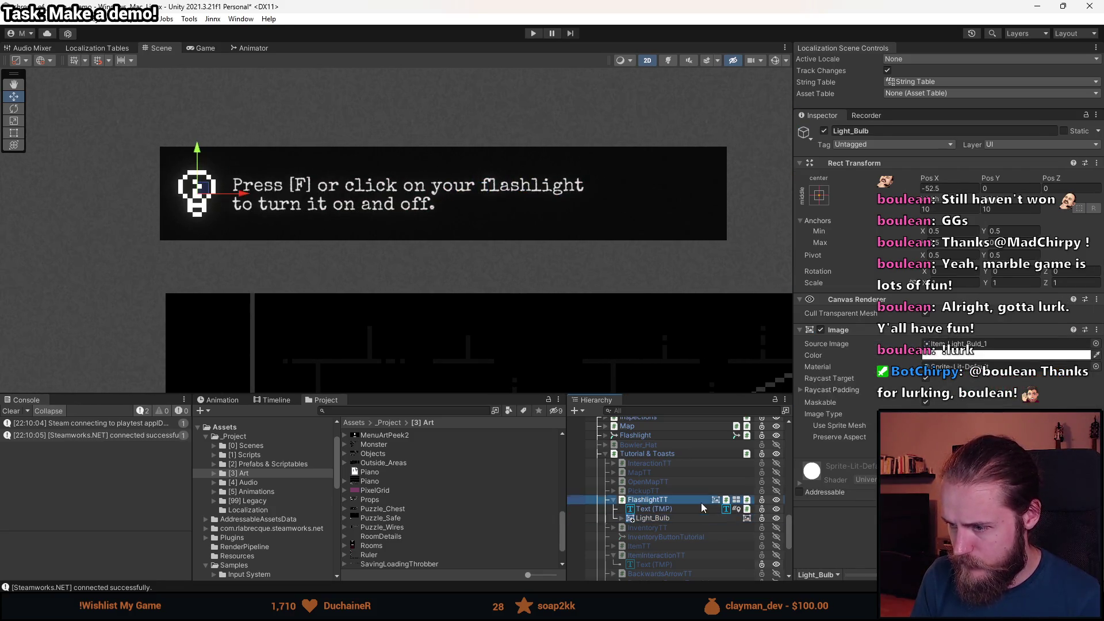
{"action": "scroll", "coordinate": [949, 287], "scroll_direction": "down", "scroll_amount": 5}
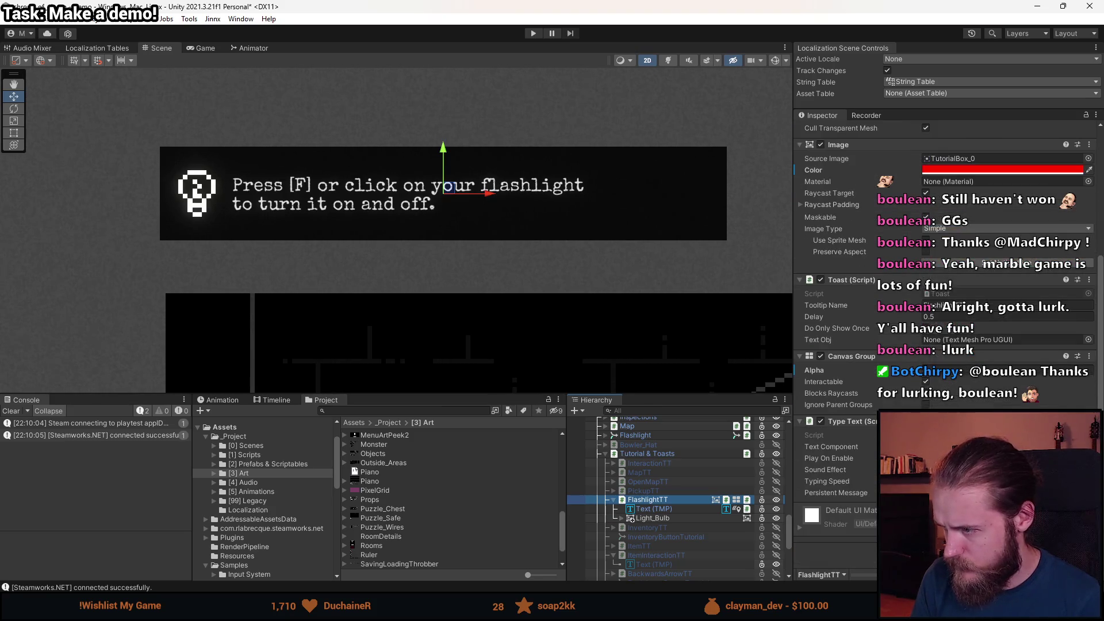
{"action": "scroll", "coordinate": [834, 288], "scroll_direction": "up", "scroll_amount": 4}
{"action": "left_click", "coordinate": [959, 356]}
{"action": "left_click_drag", "start_coordinate": [1030, 402], "coordinate": [1030, 389]}
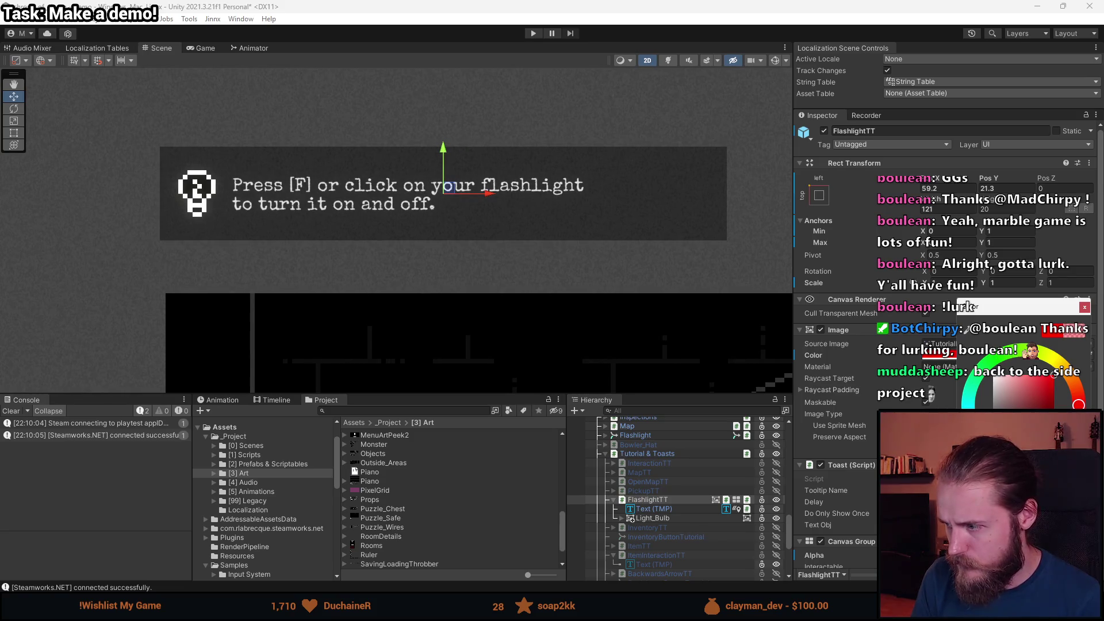
{"action": "left_click_drag", "start_coordinate": [1030, 389], "coordinate": [1030, 405]}
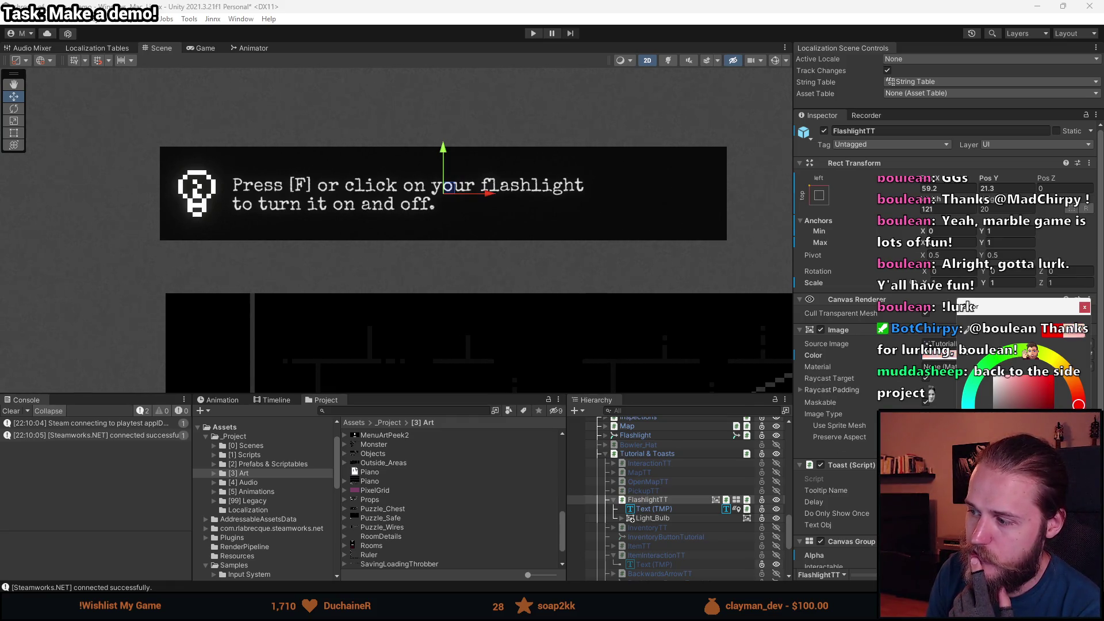
{"action": "left_click", "coordinate": [1086, 309]}
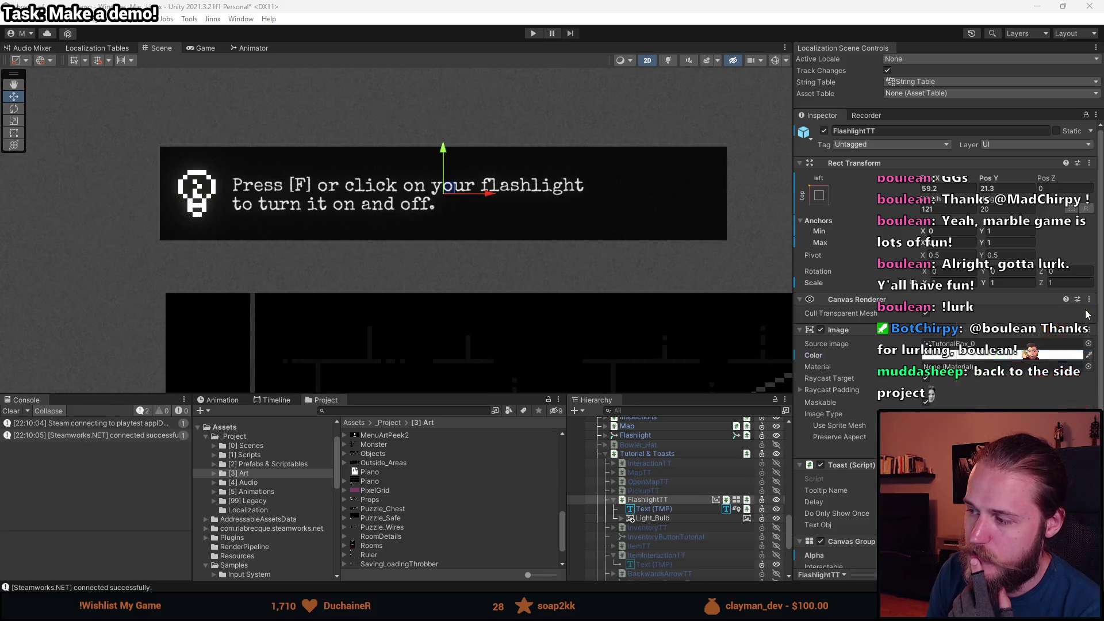
With the Rect tool active, set FlashlightTT's Pos X to 60.5.
{"action": "left_click", "coordinate": [15, 135]}
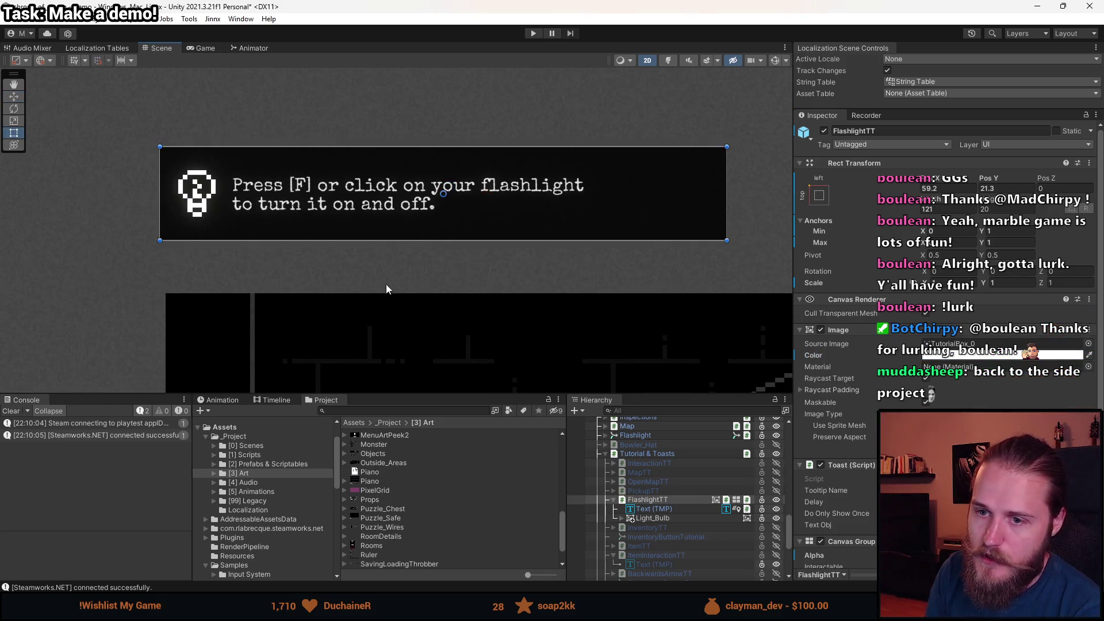
{"action": "scroll", "coordinate": [385, 284], "scroll_direction": "down", "scroll_amount": 2}
{"action": "left_click", "coordinate": [992, 189]}
{"action": "type", "text": "0"}
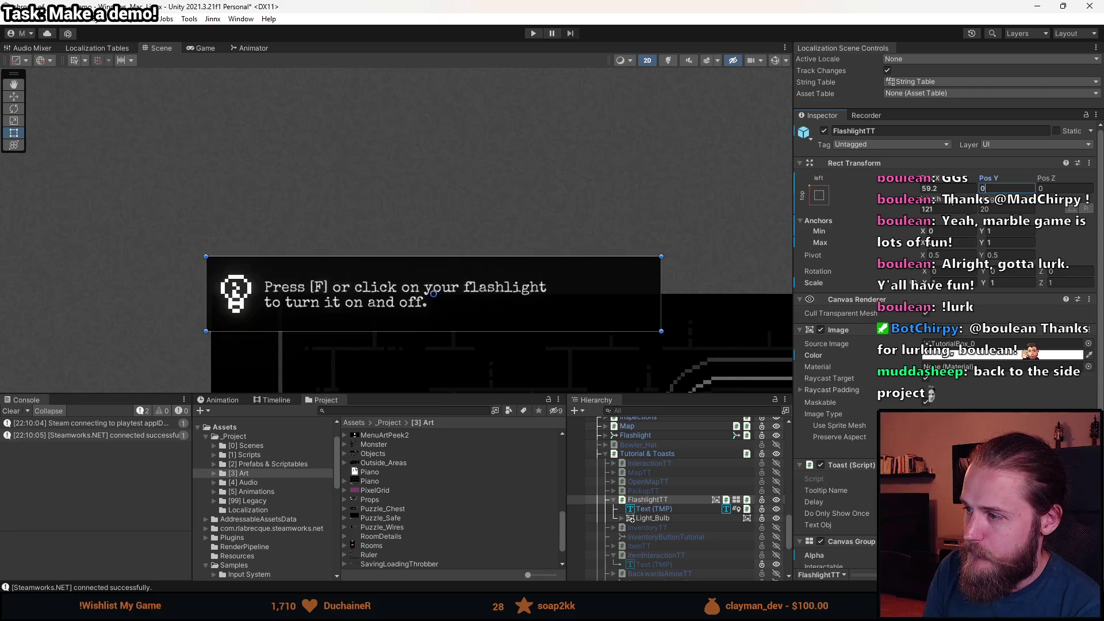
{"action": "left_click", "coordinate": [928, 189]}
{"action": "type", "text": "0"}
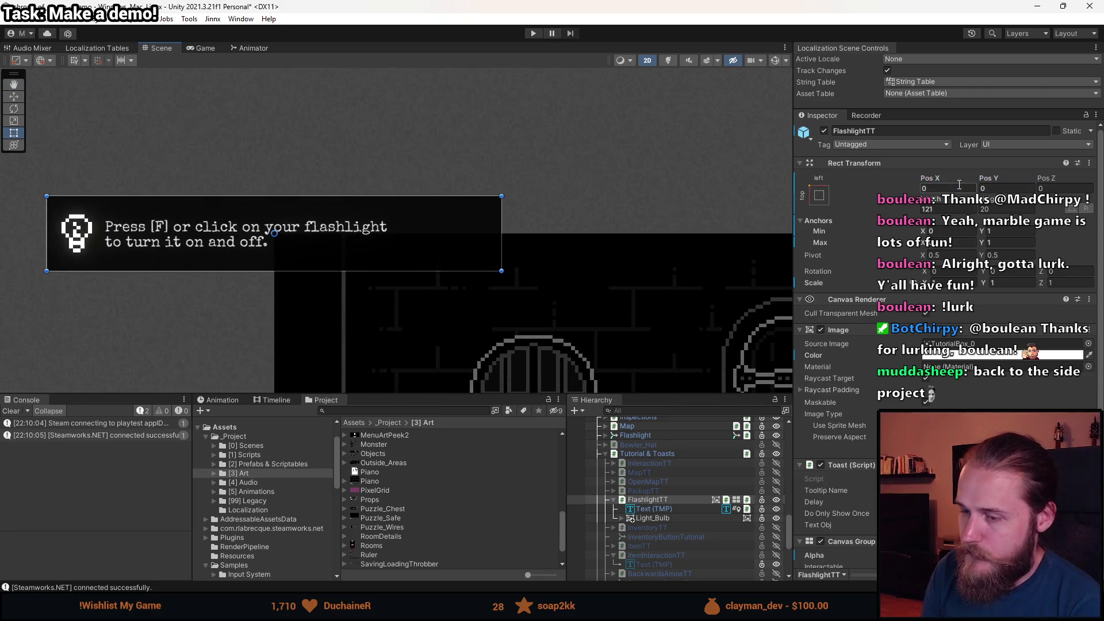
{"action": "key", "text": "ctrl+z"}
{"action": "left_click", "coordinate": [925, 190]}
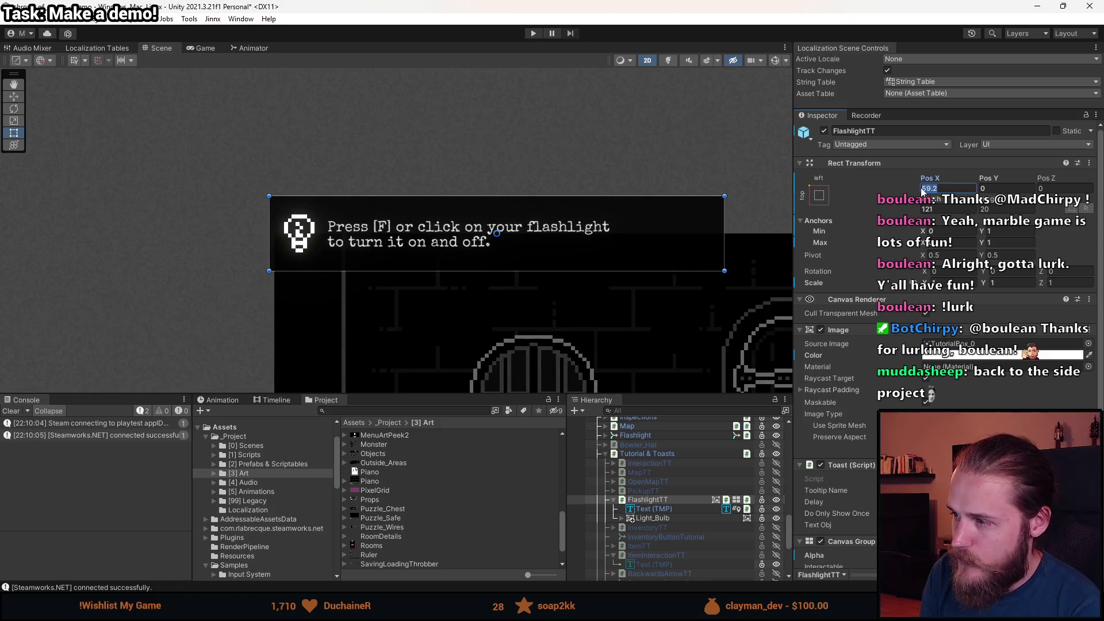
{"action": "type", "text": "60"}
{"action": "scroll", "coordinate": [288, 259], "scroll_direction": "up", "scroll_amount": 8}
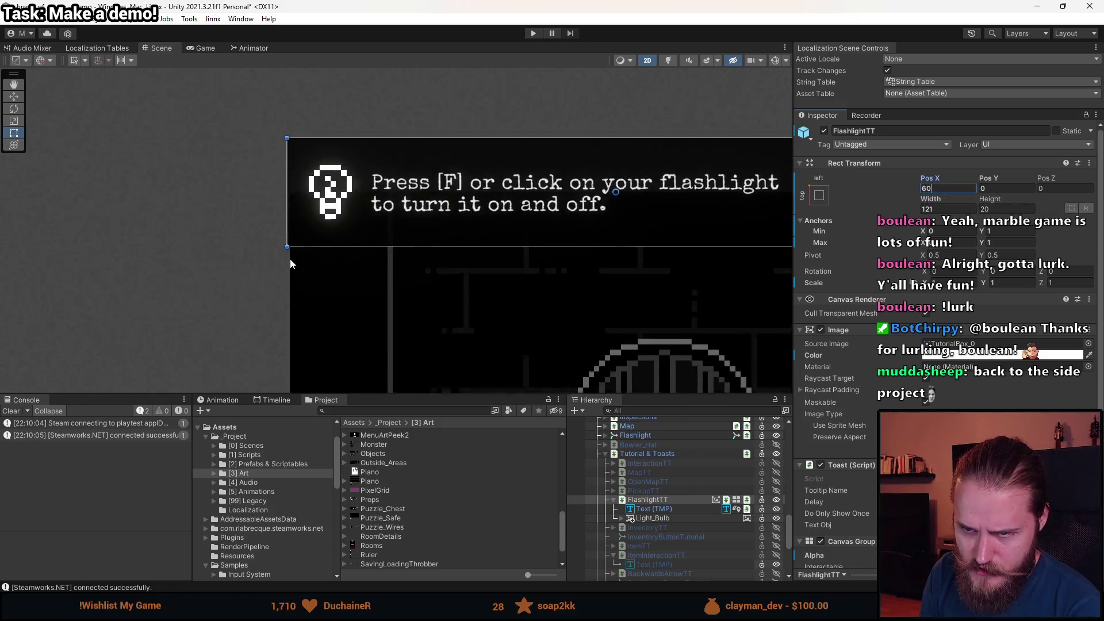
{"action": "type", "text": ".5"}
{"action": "scroll", "coordinate": [281, 253], "scroll_direction": "down", "scroll_amount": 10}
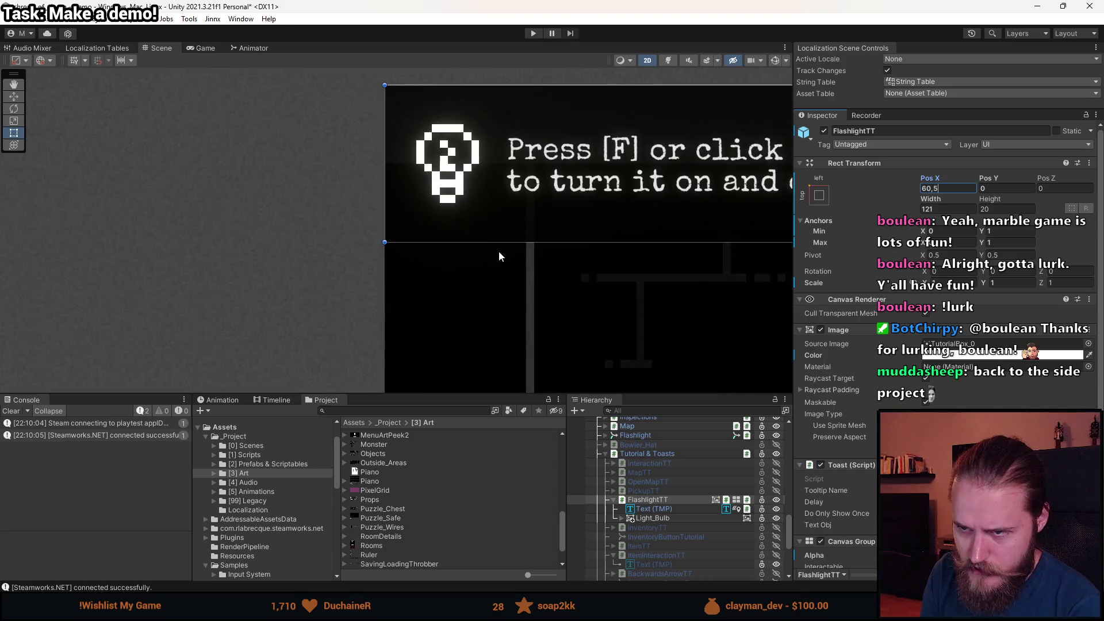
{"action": "scroll", "coordinate": [345, 248], "scroll_direction": "up", "scroll_amount": 3}
Set FlashlightTT's Pos Y to -10.
{"action": "left_click", "coordinate": [1009, 190]}
{"action": "type", "text": "-10"}
{"action": "scroll", "coordinate": [624, 286], "scroll_direction": "down", "scroll_amount": 5}
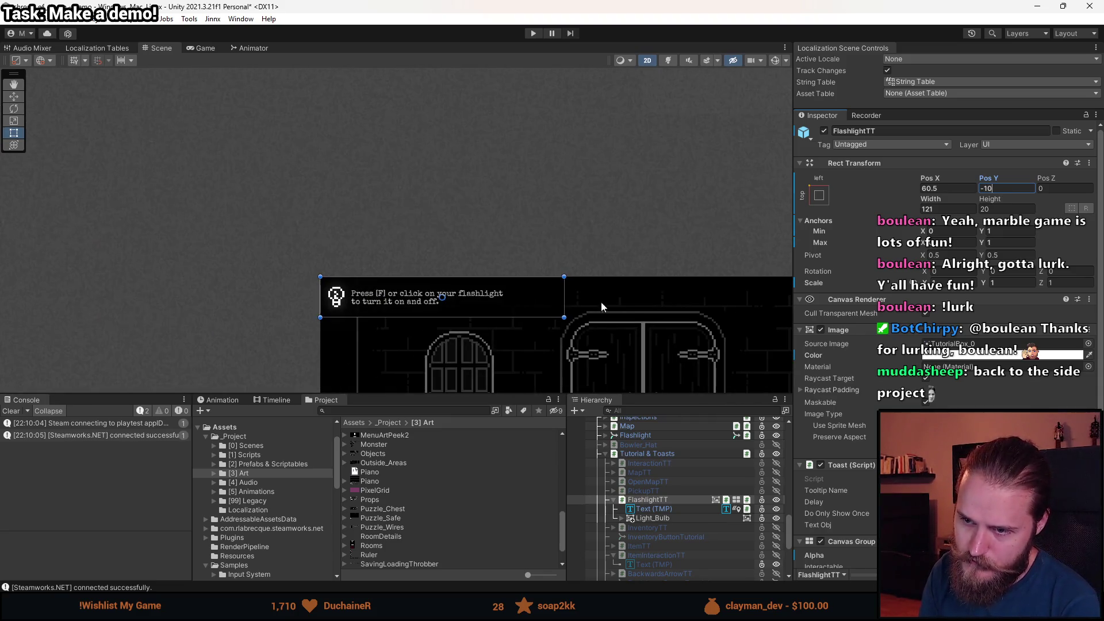
{"action": "scroll", "coordinate": [603, 307], "scroll_direction": "down", "scroll_amount": 3}
{"action": "scroll", "coordinate": [518, 259], "scroll_direction": "up", "scroll_amount": 3}
{"action": "scroll", "coordinate": [458, 222], "scroll_direction": "down", "scroll_amount": 3}
{"action": "scroll", "coordinate": [491, 211], "scroll_direction": "up", "scroll_amount": 2}
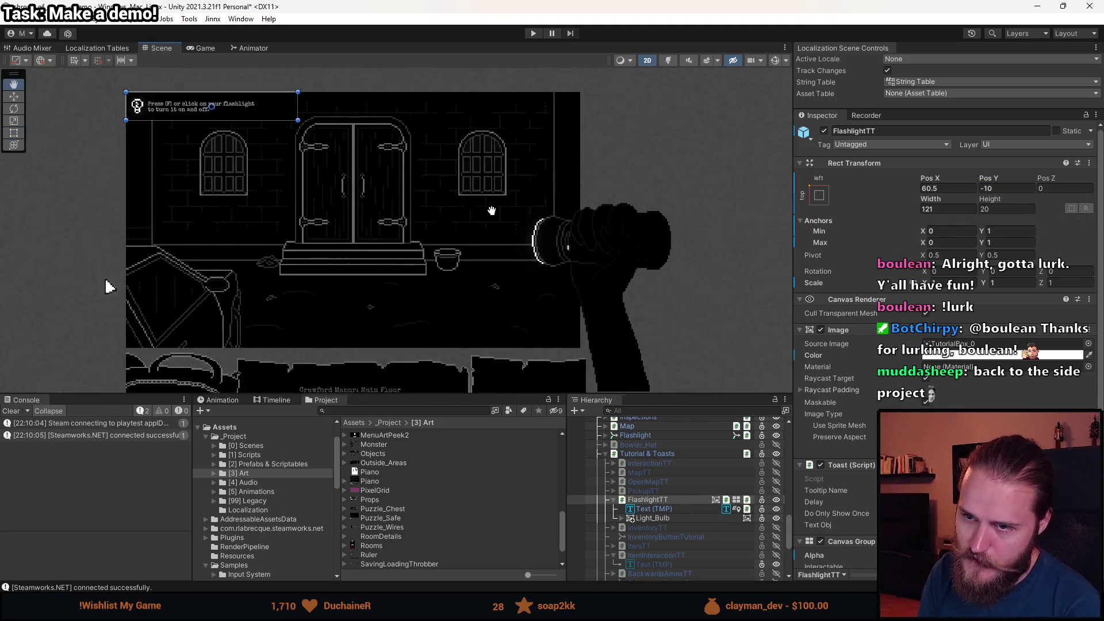
{"action": "scroll", "coordinate": [309, 119], "scroll_direction": "up", "scroll_amount": 1}
{"action": "key", "text": "t"}
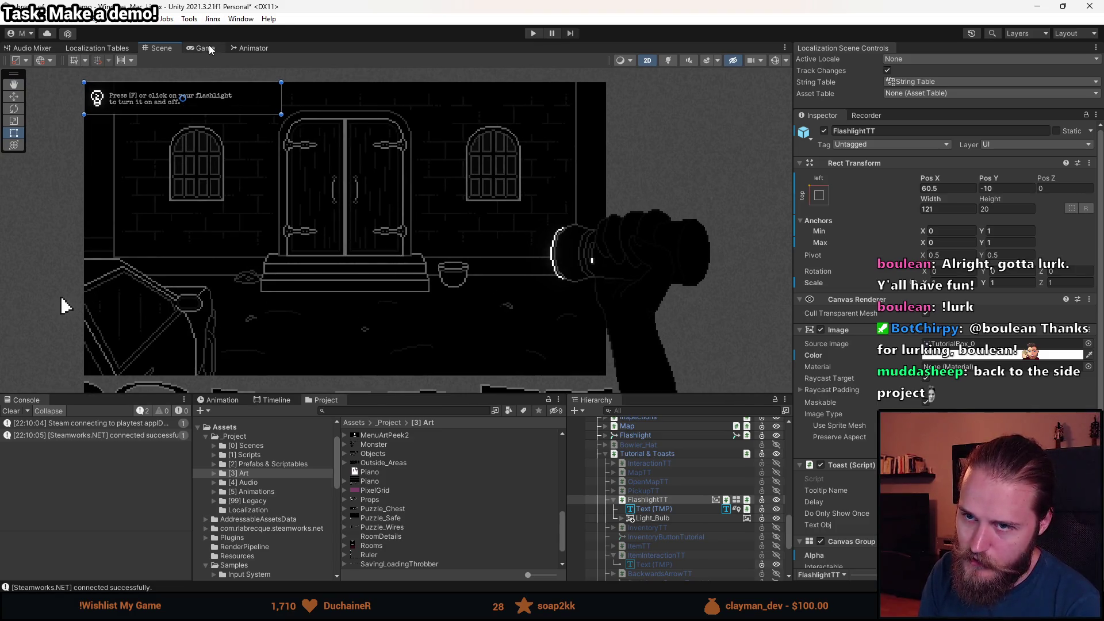
{"action": "left_click", "coordinate": [206, 48]}
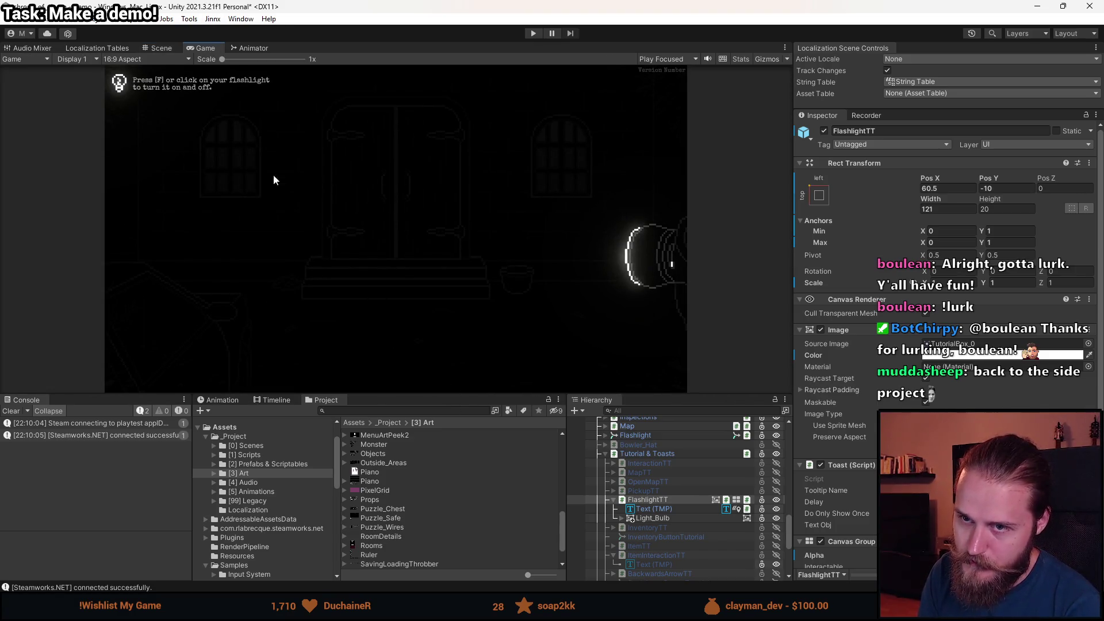
Play the scene in an enlarged Game view, turn on the flashlight, and open the pause menu.
{"action": "left_click", "coordinate": [168, 48]}
{"action": "left_click", "coordinate": [205, 47]}
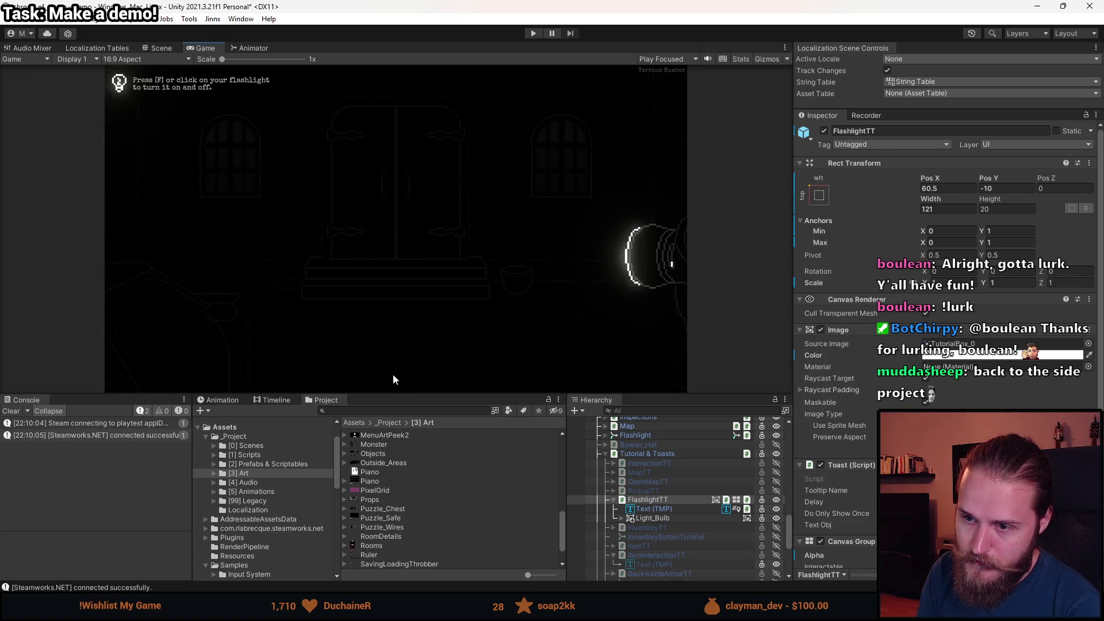
{"action": "mouse_move", "coordinate": [405, 393]}
{"action": "left_mouse_down"}
{"action": "mouse_move", "coordinate": [382, 506]}
{"action": "mouse_move", "coordinate": [387, 493]}
{"action": "left_mouse_up"}
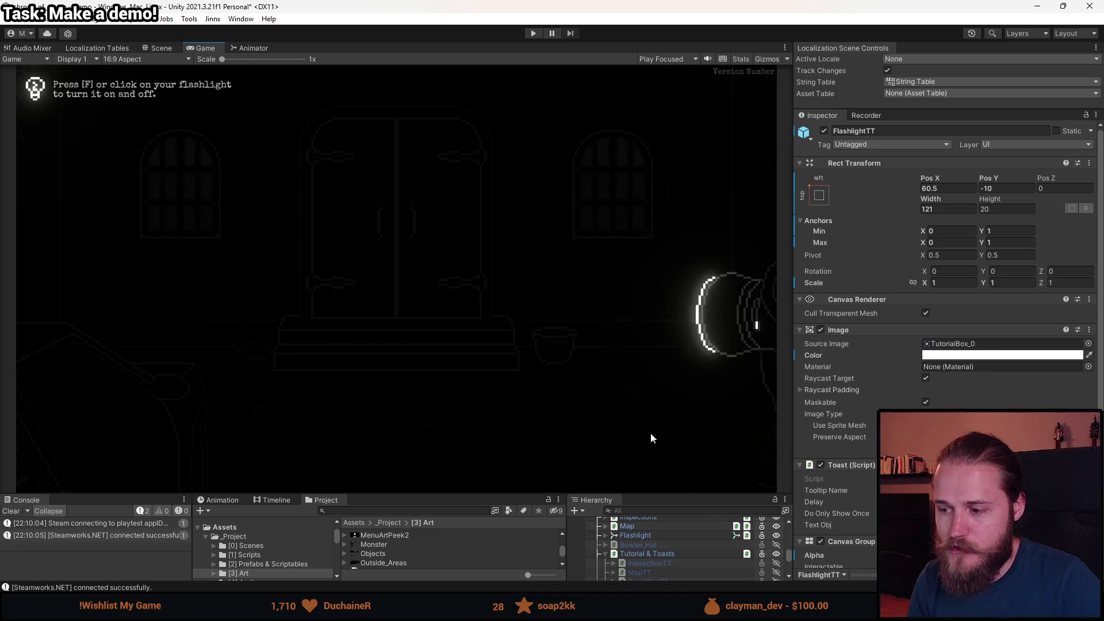
{"action": "left_click", "coordinate": [532, 33]}
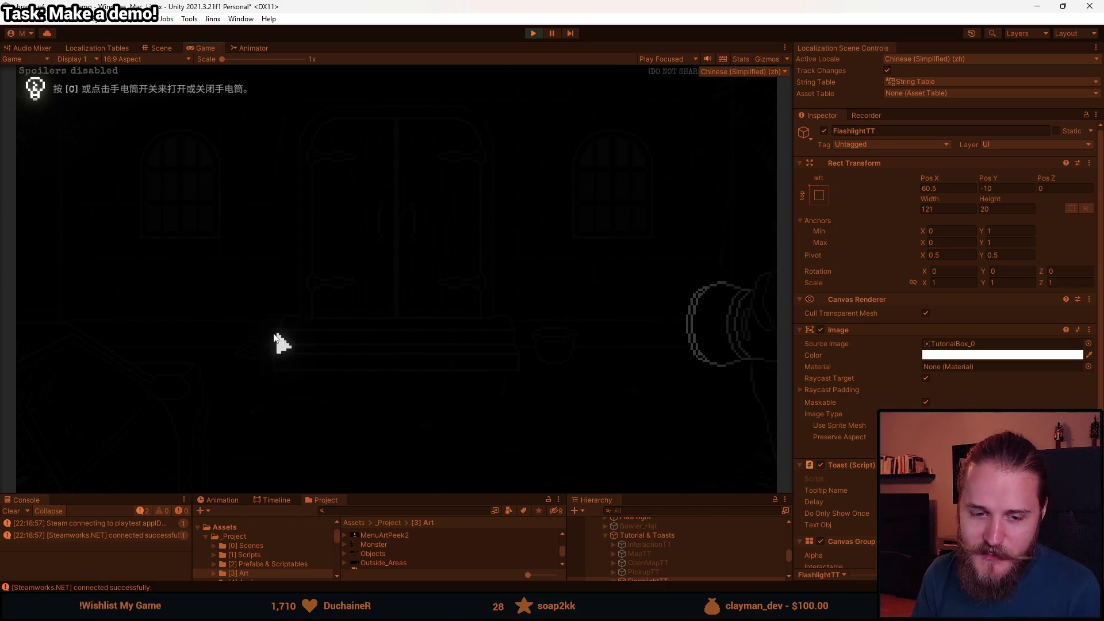
{"action": "key", "text": "c"}
{"action": "left_click_drag", "start_coordinate": [417, 497], "coordinate": [417, 527]}
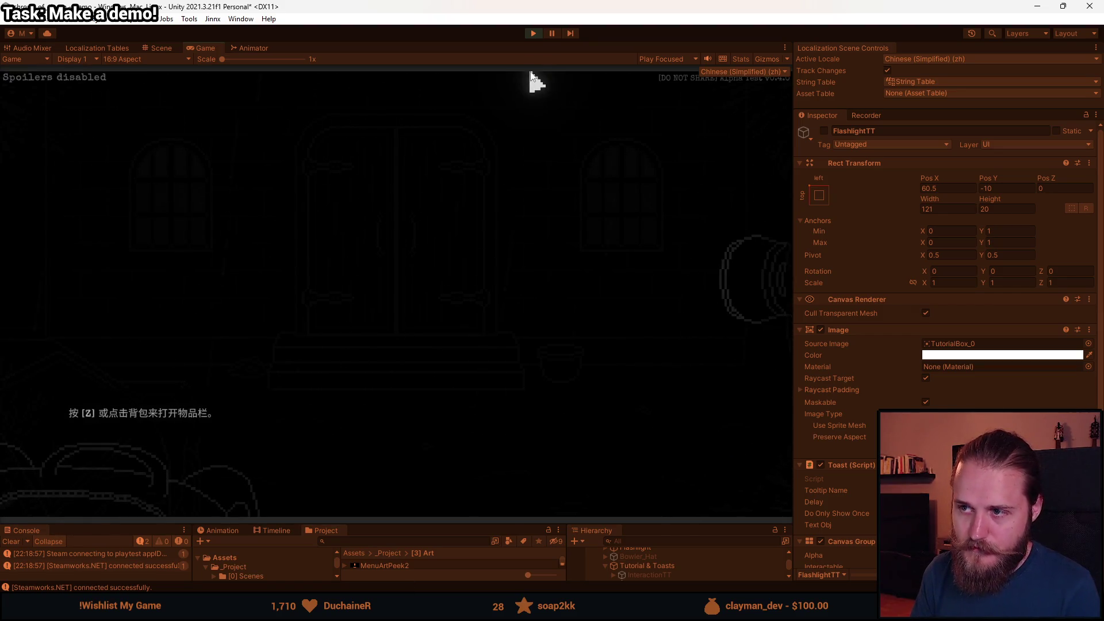
{"action": "key", "text": "Escape"}
{"action": "mouse_move", "coordinate": [453, 520]}
{"action": "left_mouse_down"}
{"action": "mouse_move", "coordinate": [462, 356]}
{"action": "mouse_move", "coordinate": [448, 336]}
{"action": "left_mouse_up"}
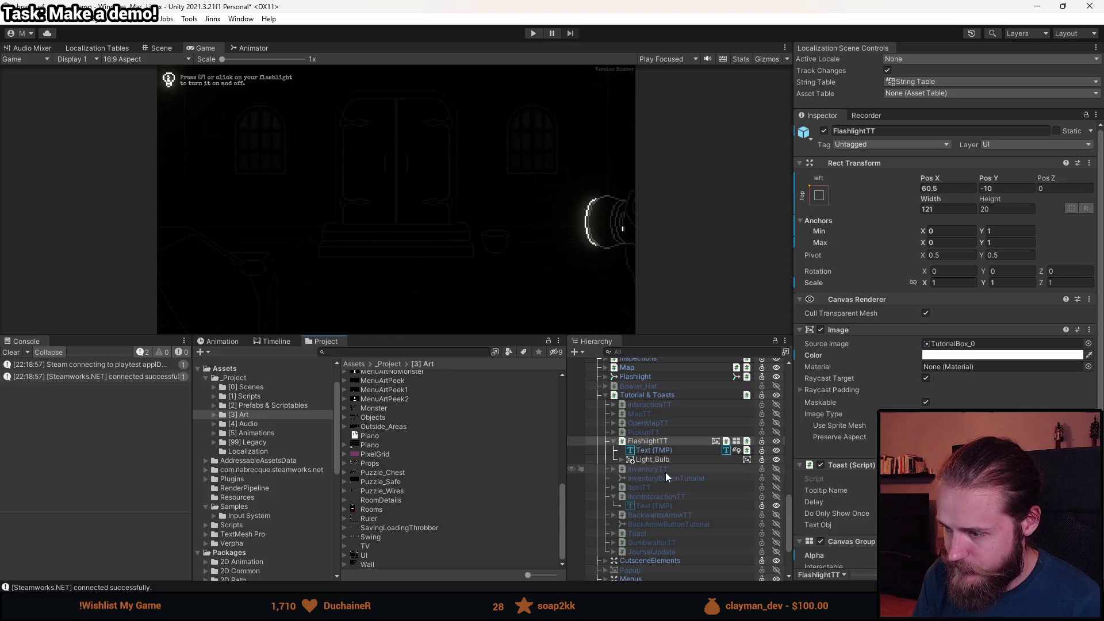
Copy FlashlightTT's Rect Transform component values after comparing it with InventoryTT.
{"action": "scroll", "coordinate": [859, 485], "scroll_direction": "down", "scroll_amount": 3}
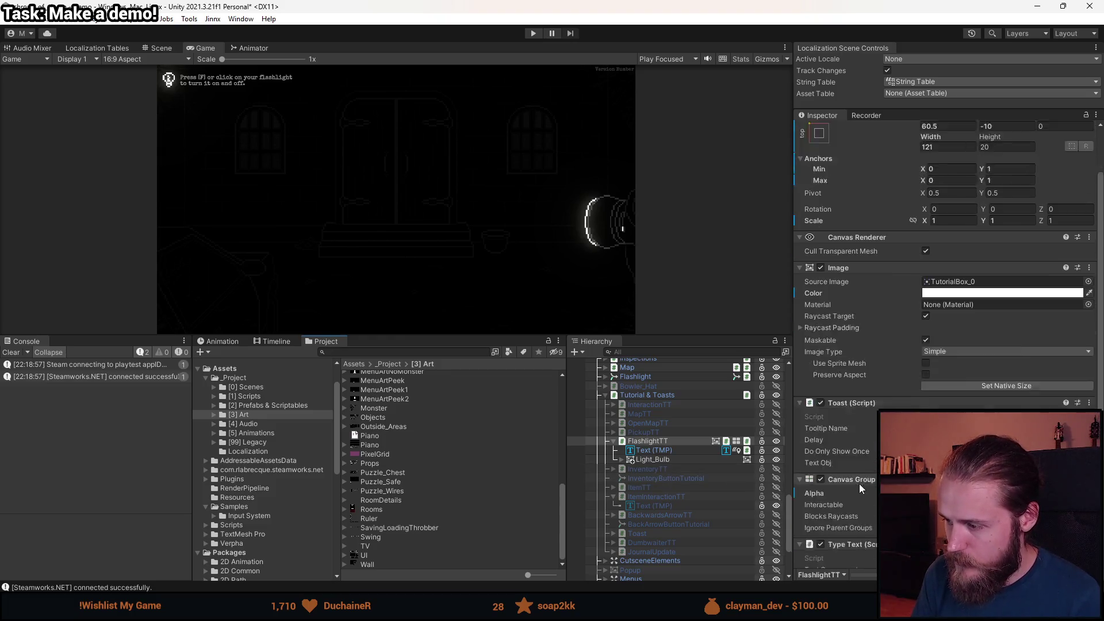
{"action": "left_click", "coordinate": [654, 470]}
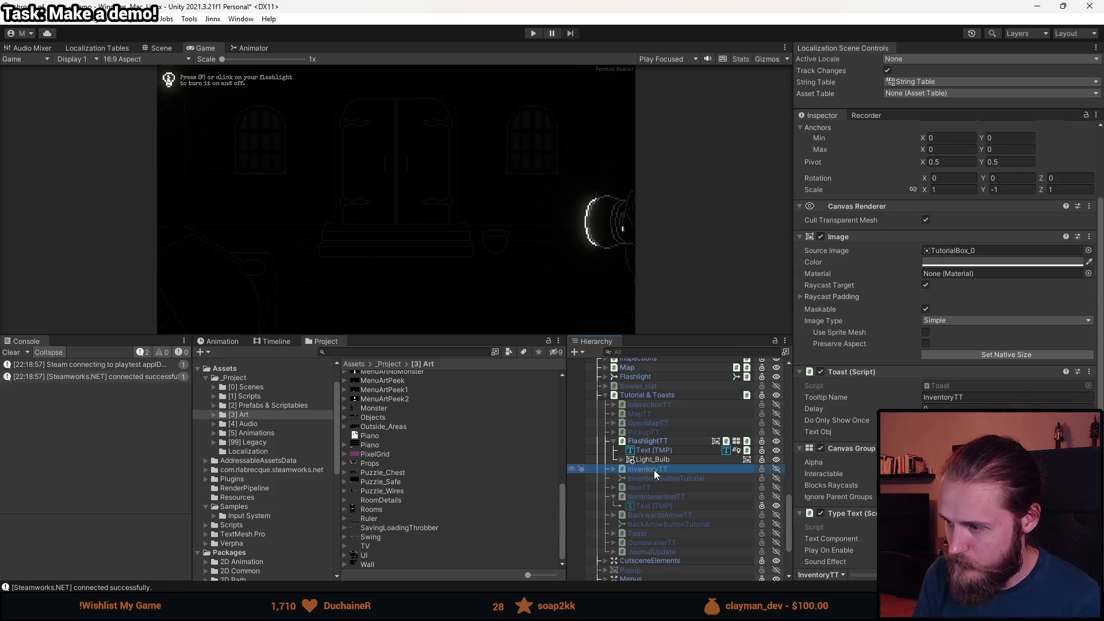
{"action": "scroll", "coordinate": [859, 287], "scroll_direction": "up", "scroll_amount": 3}
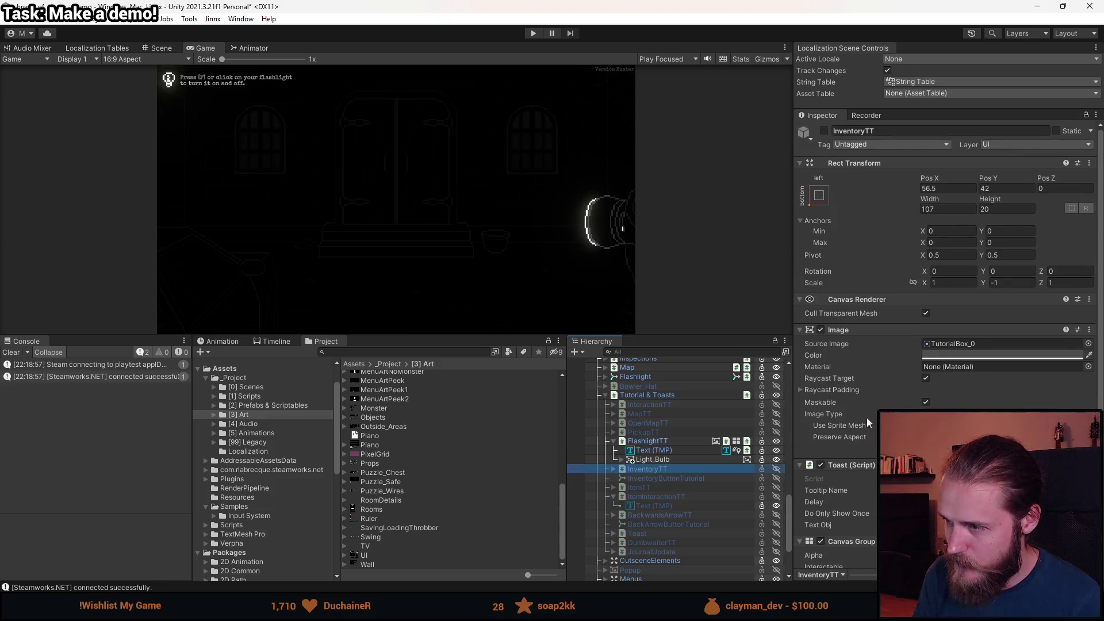
{"action": "left_click", "coordinate": [648, 441]}
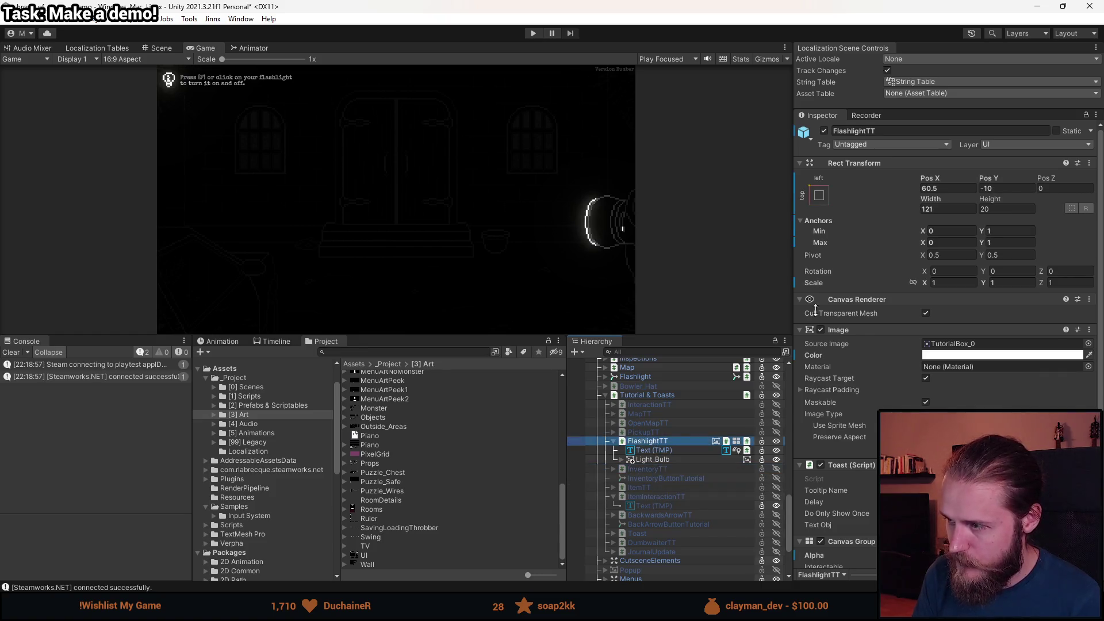
{"action": "right_click", "coordinate": [849, 163]}
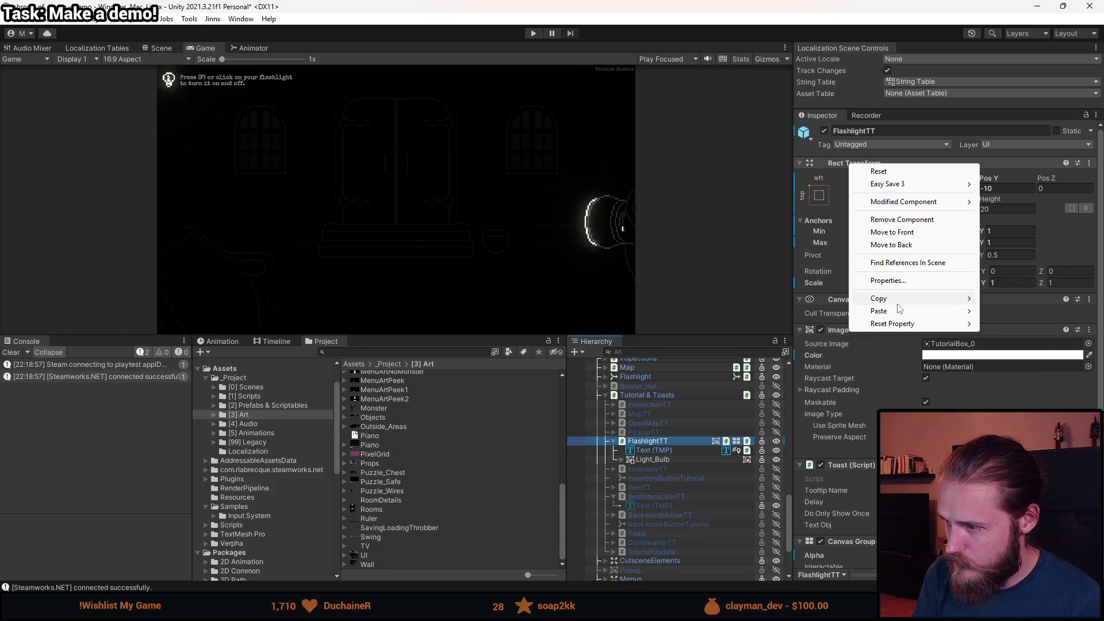
{"action": "mouse_move", "coordinate": [920, 299]}
{"action": "left_click", "coordinate": [1053, 354]}
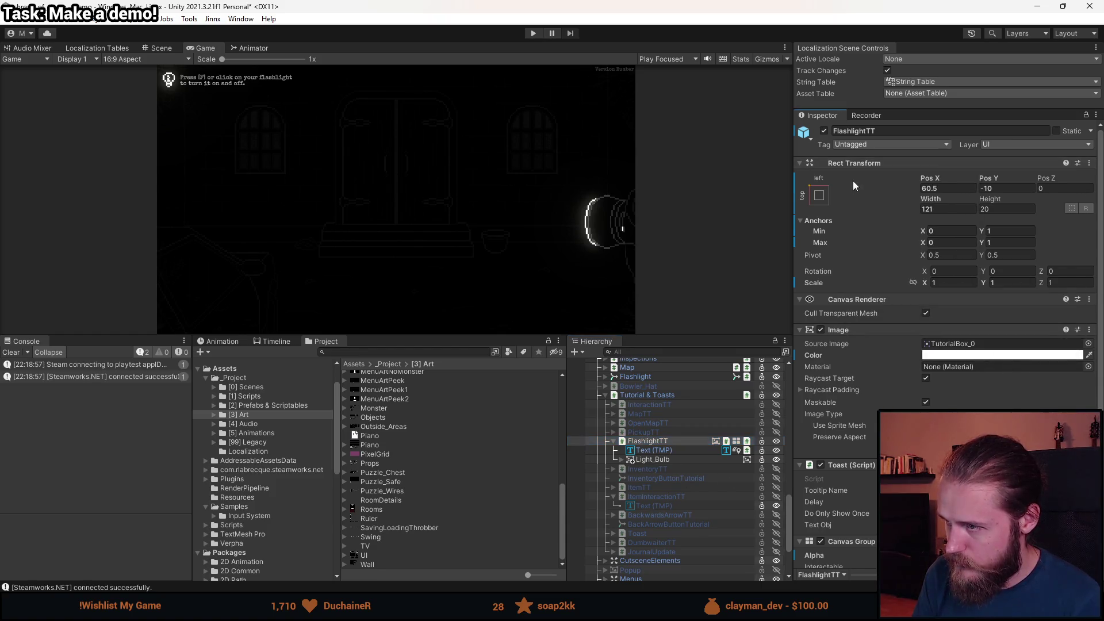
Paste them onto InventoryTT (Pos X 60.5, Pos Y -10, 121×20, top-left), then reselect it.
{"action": "left_click", "coordinate": [637, 470]}
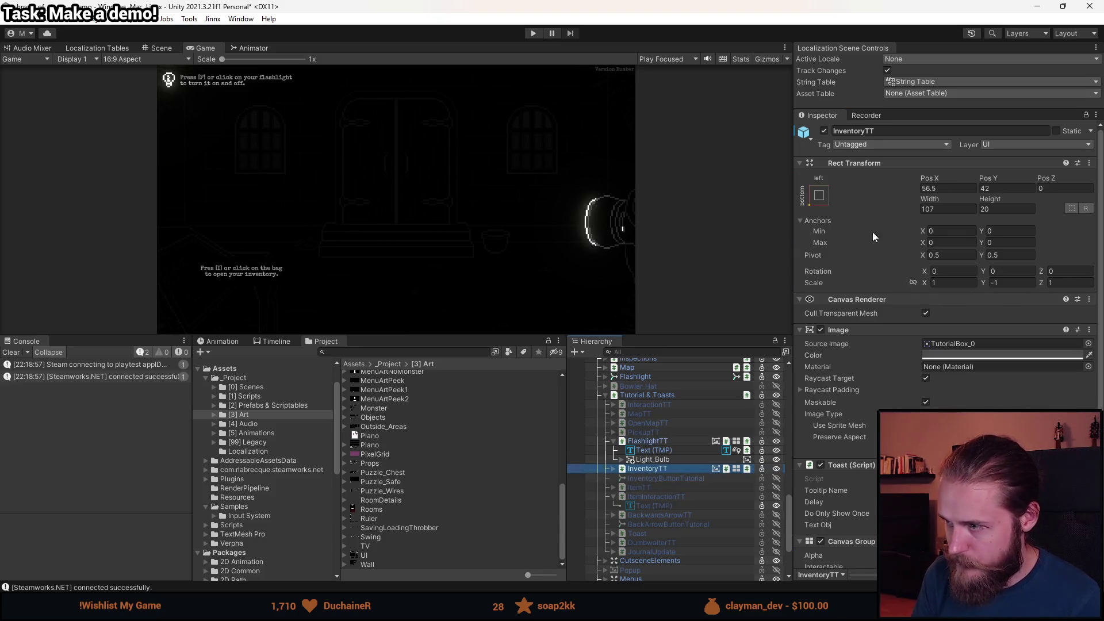
{"action": "right_click", "coordinate": [854, 163]}
{"action": "mouse_move", "coordinate": [917, 292]}
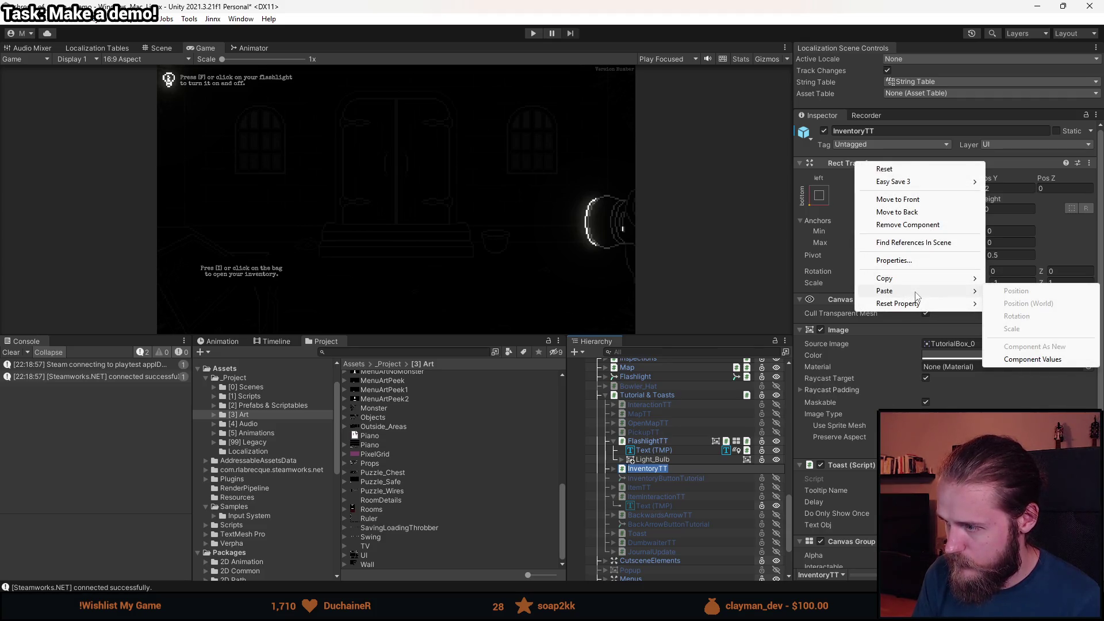
{"action": "left_click", "coordinate": [1047, 360]}
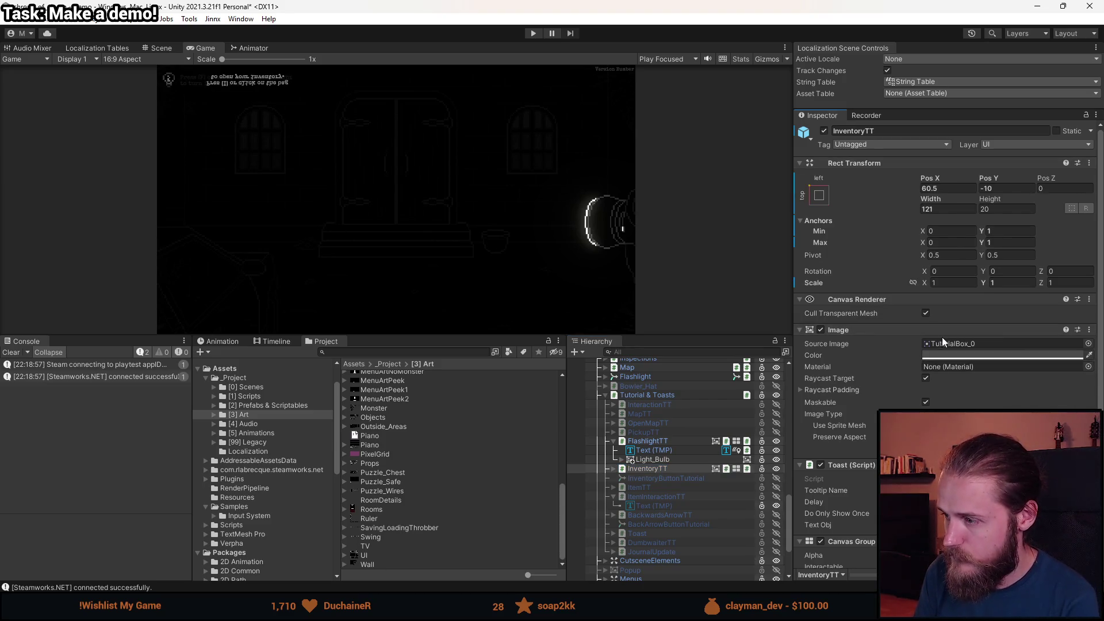
{"action": "left_click", "coordinate": [650, 450]}
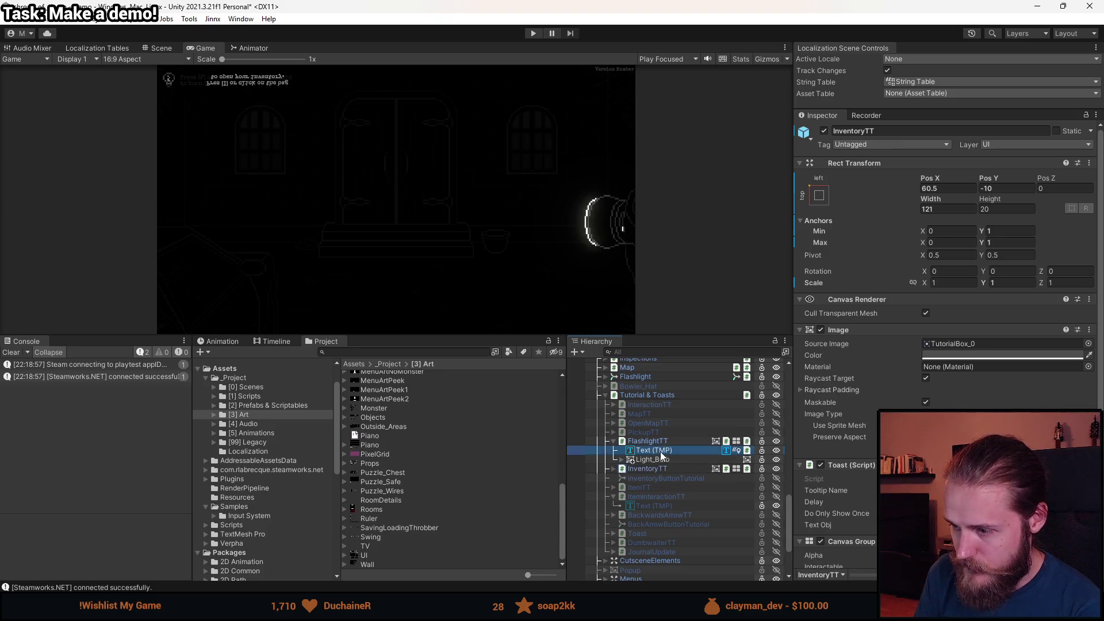
{"action": "right_click", "coordinate": [858, 161]}
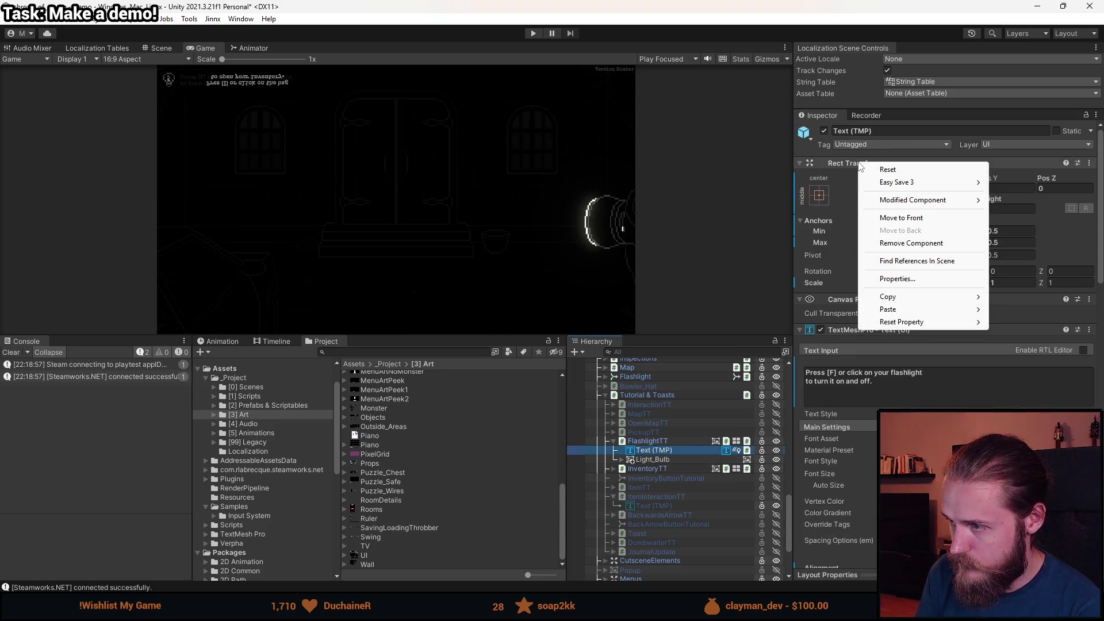
{"action": "left_click", "coordinate": [654, 468]}
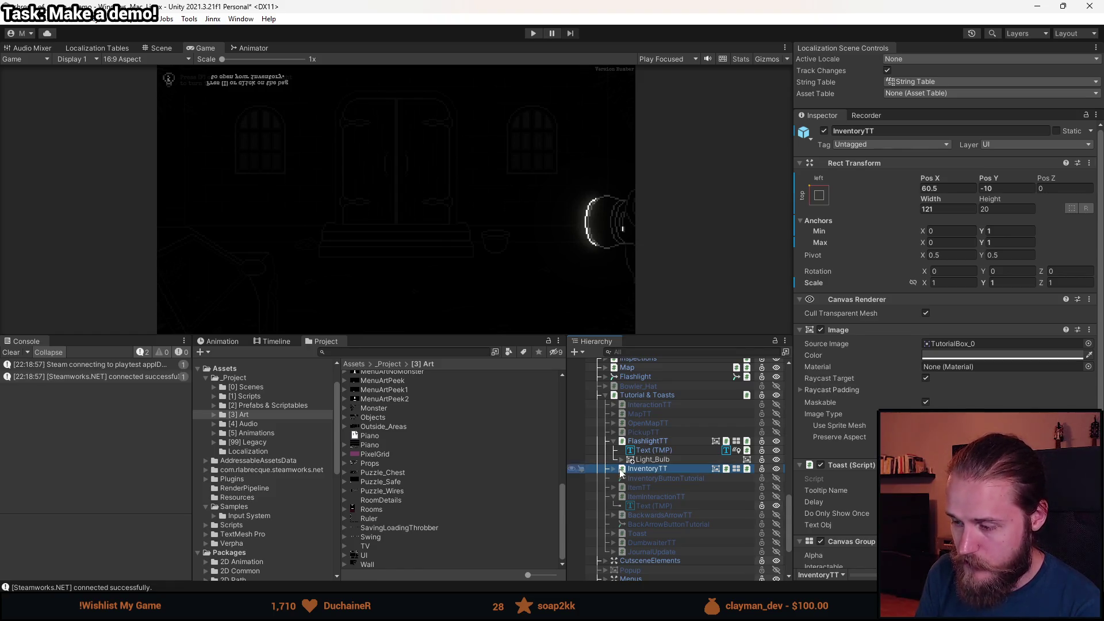
Deactivate the ItemTT tooltip with Alt+Shift+A.
{"action": "left_click", "coordinate": [650, 489]}
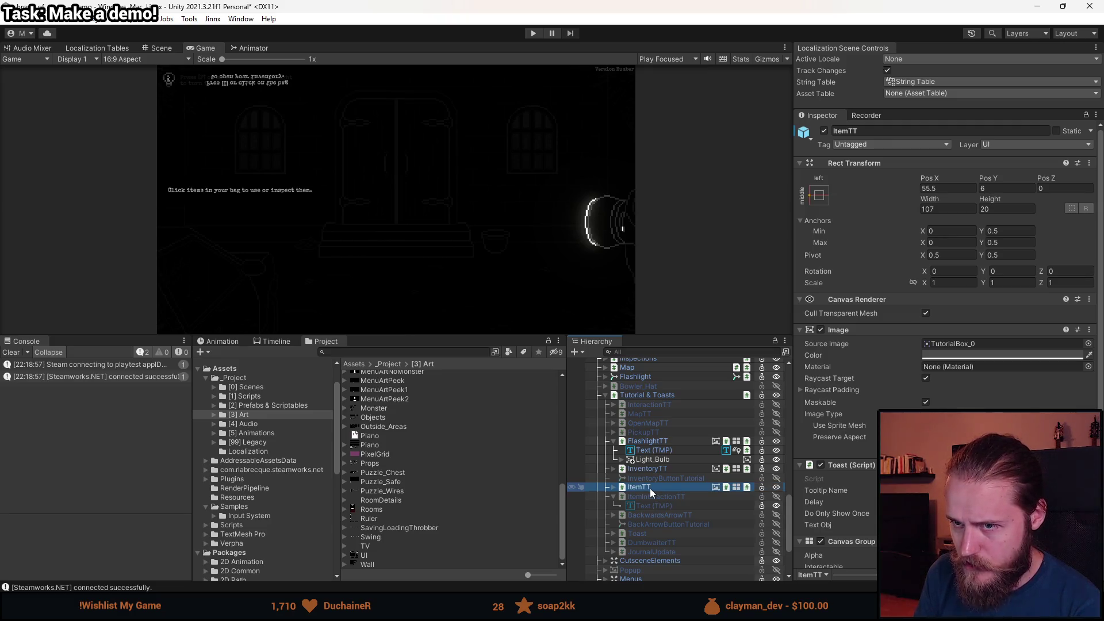
{"action": "key", "text": "alt+shift+a"}
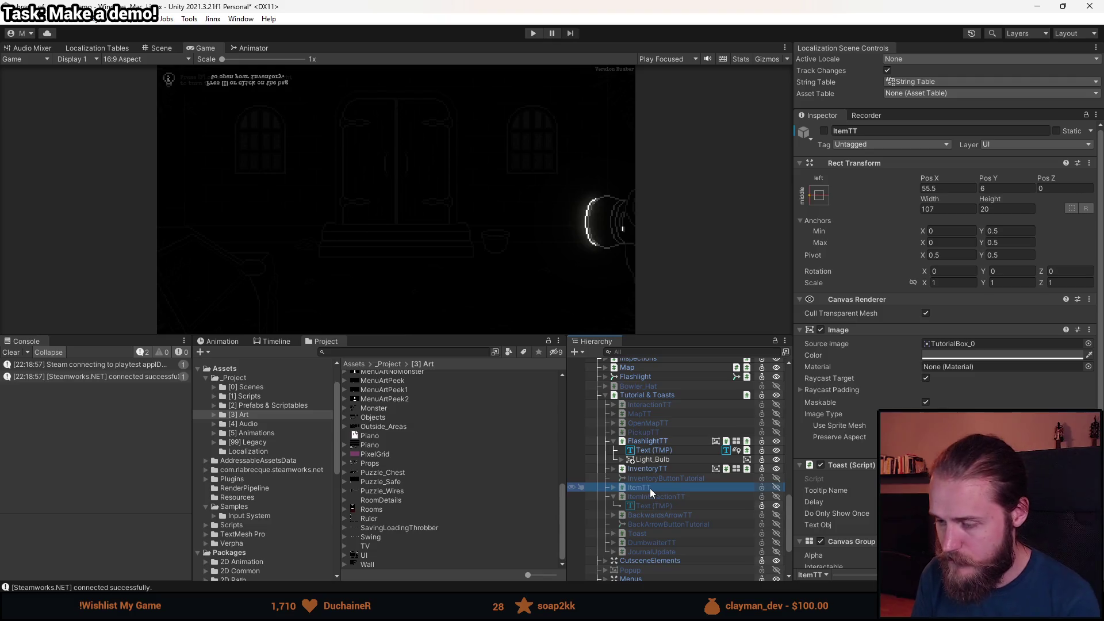
{"action": "right_click", "coordinate": [650, 488]}
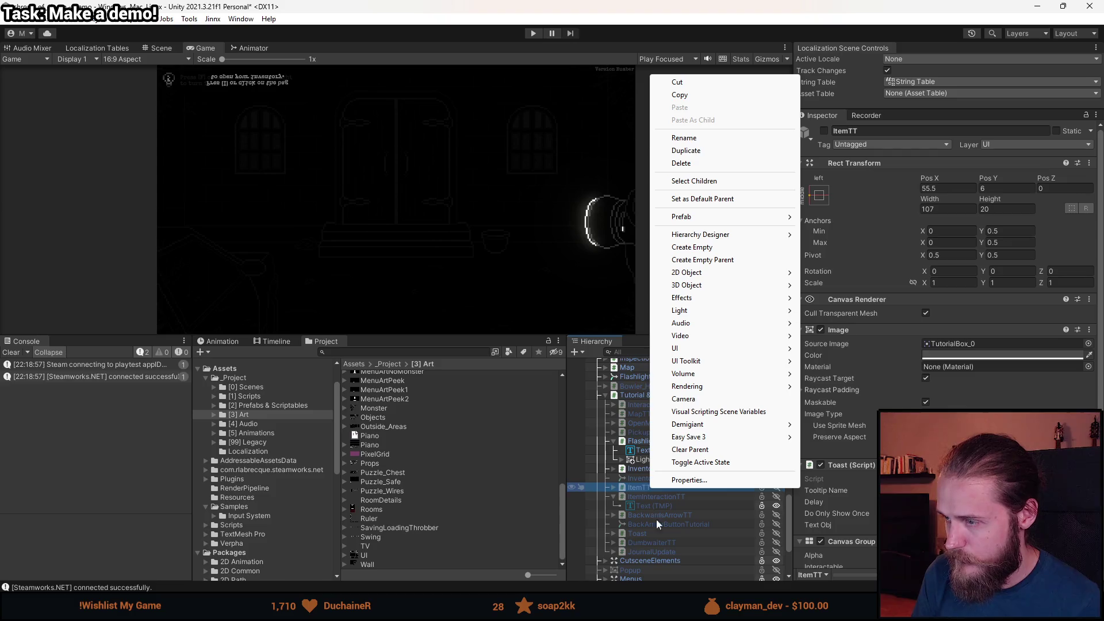
{"action": "left_click", "coordinate": [639, 488]}
Add ItemInteractionTT, BackwardsArrowTT and DumbwaiterTT to the selection alongside ItemTT.
{"action": "left_click", "coordinate": [642, 496], "text": "ctrl"}
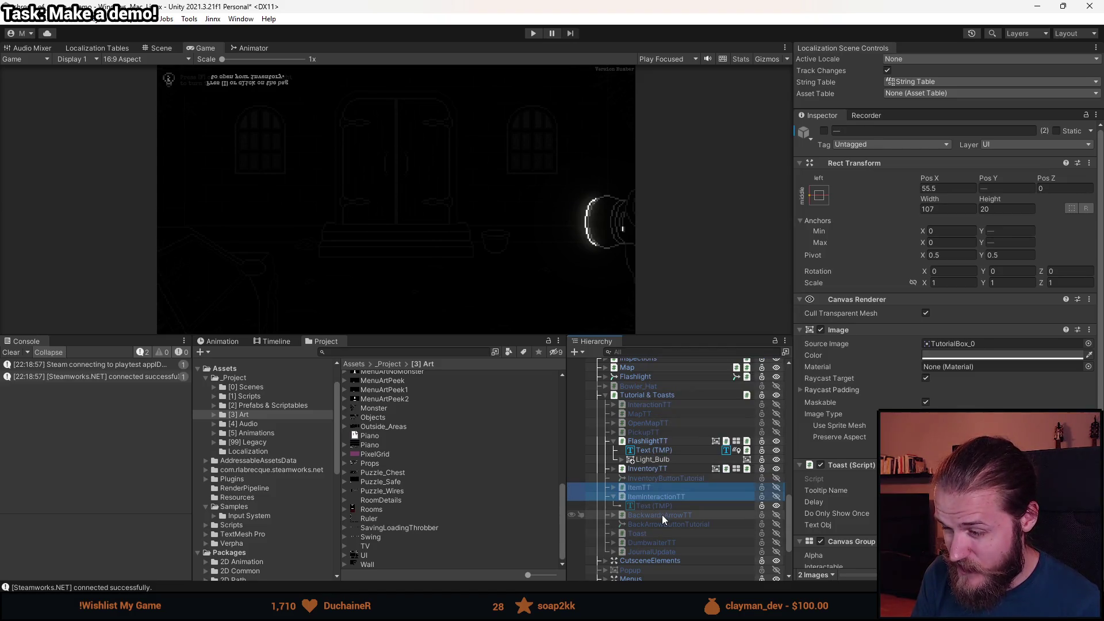
{"action": "left_click", "coordinate": [662, 515], "text": "ctrl"}
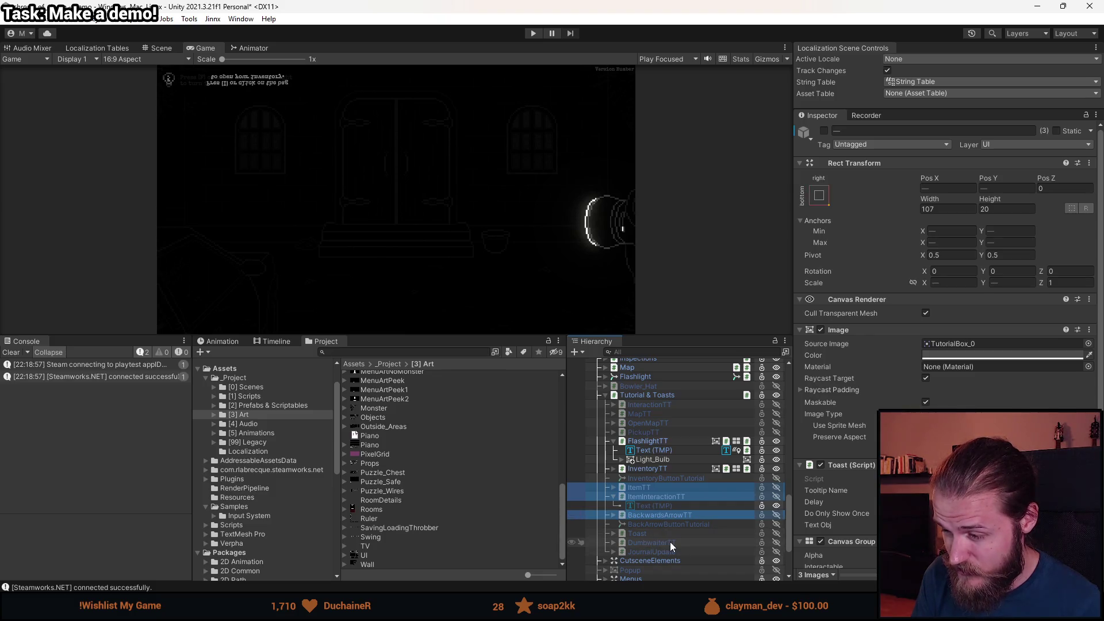
{"action": "left_click", "coordinate": [672, 543], "text": "ctrl"}
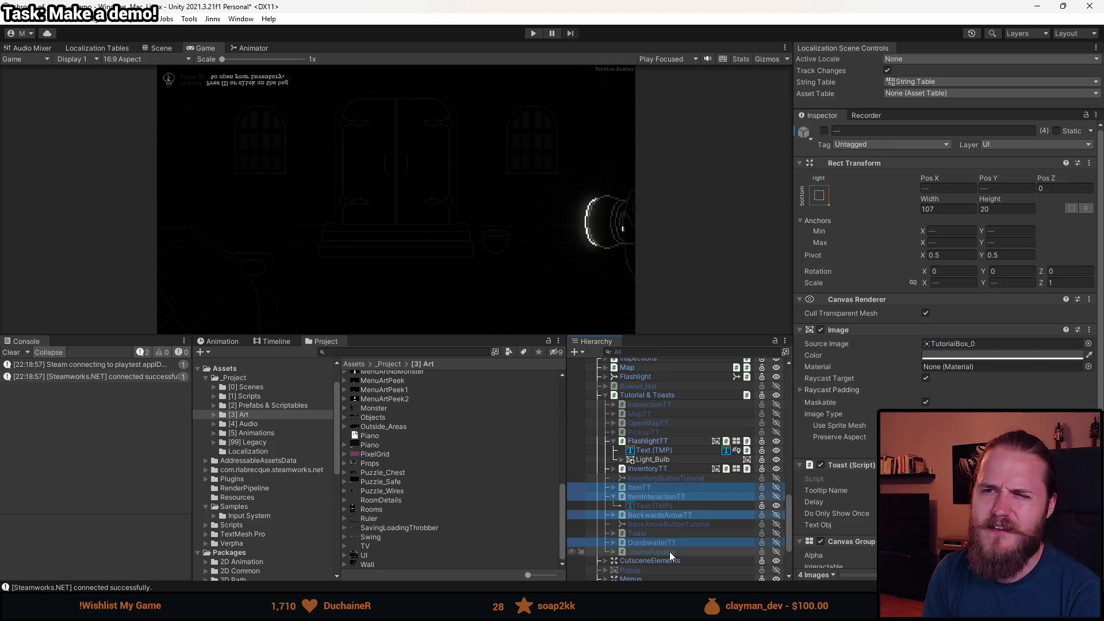
Click the edge of the game view panel, ready to resize the layout.
{"action": "left_click", "coordinate": [408, 333]}
Enlarge the game view and add InventoryTT, PickupTT, OpenMapTT, MapTT and InteractionTT to the selection.
{"action": "mouse_move", "coordinate": [408, 333]}
{"action": "left_mouse_down"}
{"action": "mouse_move", "coordinate": [408, 485]}
{"action": "mouse_move", "coordinate": [472, 403]}
{"action": "left_mouse_up"}
{"action": "scroll", "coordinate": [845, 417], "scroll_direction": "down", "scroll_amount": 1}
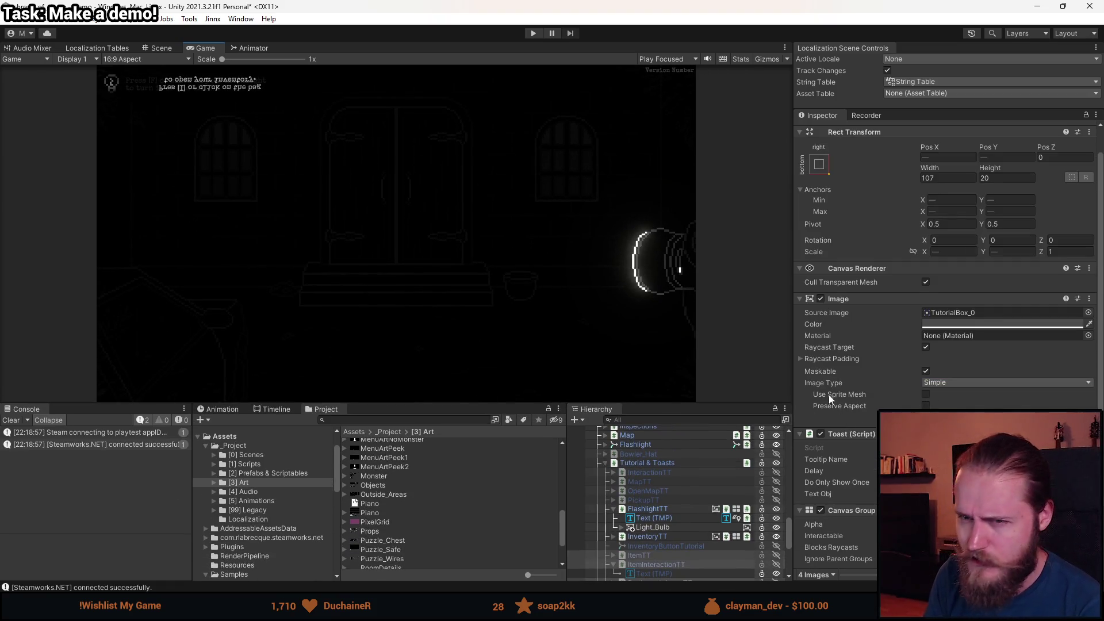
{"action": "scroll", "coordinate": [806, 358], "scroll_direction": "down", "scroll_amount": 1}
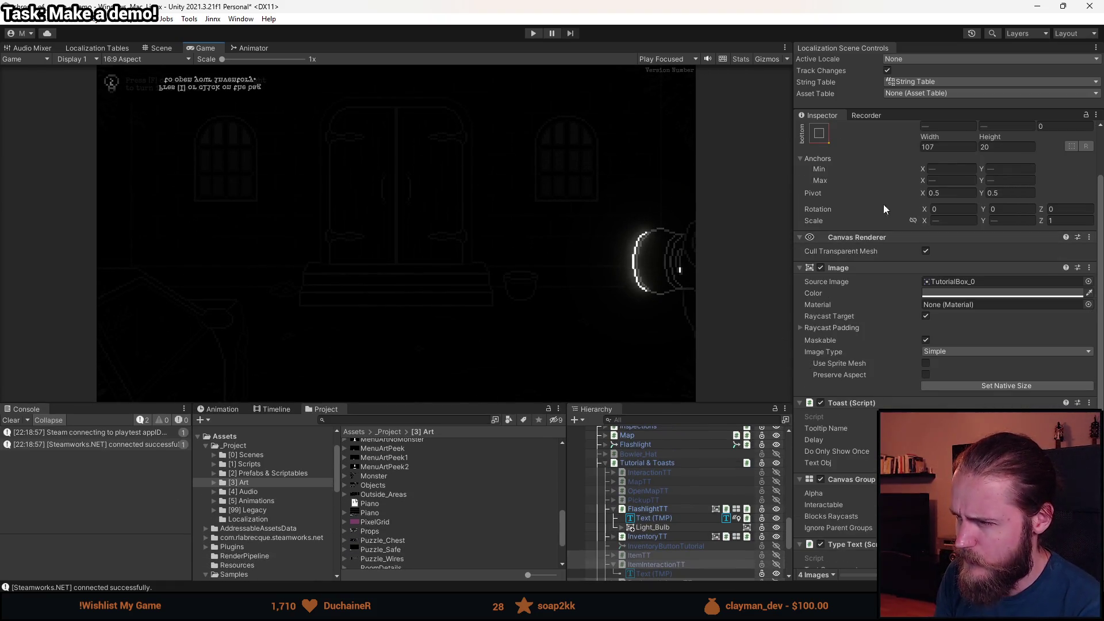
{"action": "scroll", "coordinate": [883, 205], "scroll_direction": "up", "scroll_amount": 2}
{"action": "scroll", "coordinate": [676, 474], "scroll_direction": "down", "scroll_amount": 2}
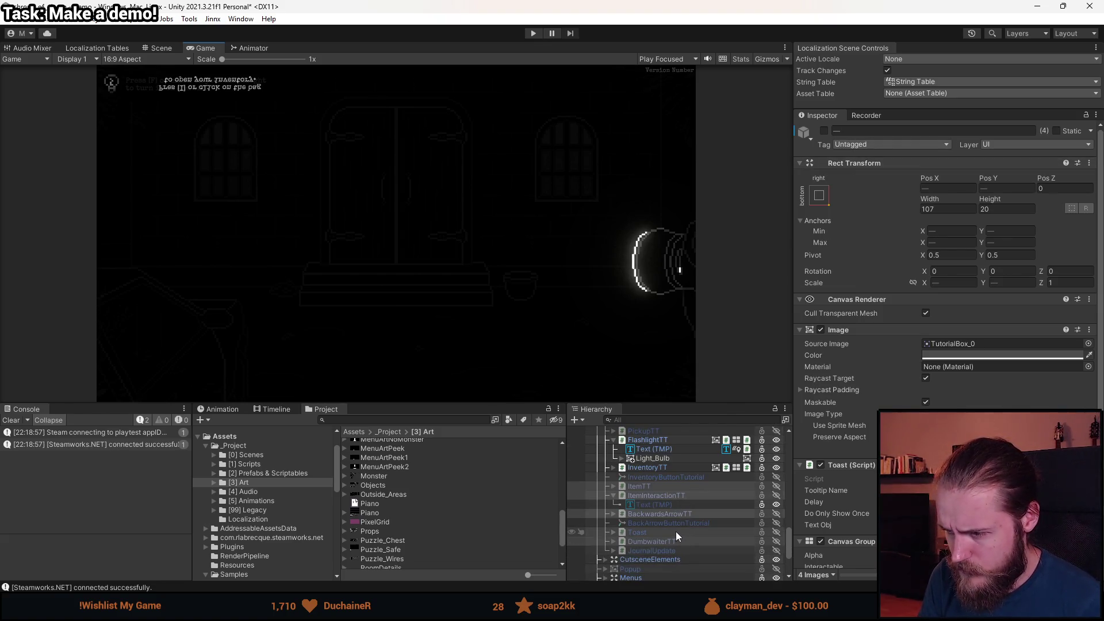
{"action": "scroll", "coordinate": [657, 495], "scroll_direction": "up", "scroll_amount": 1}
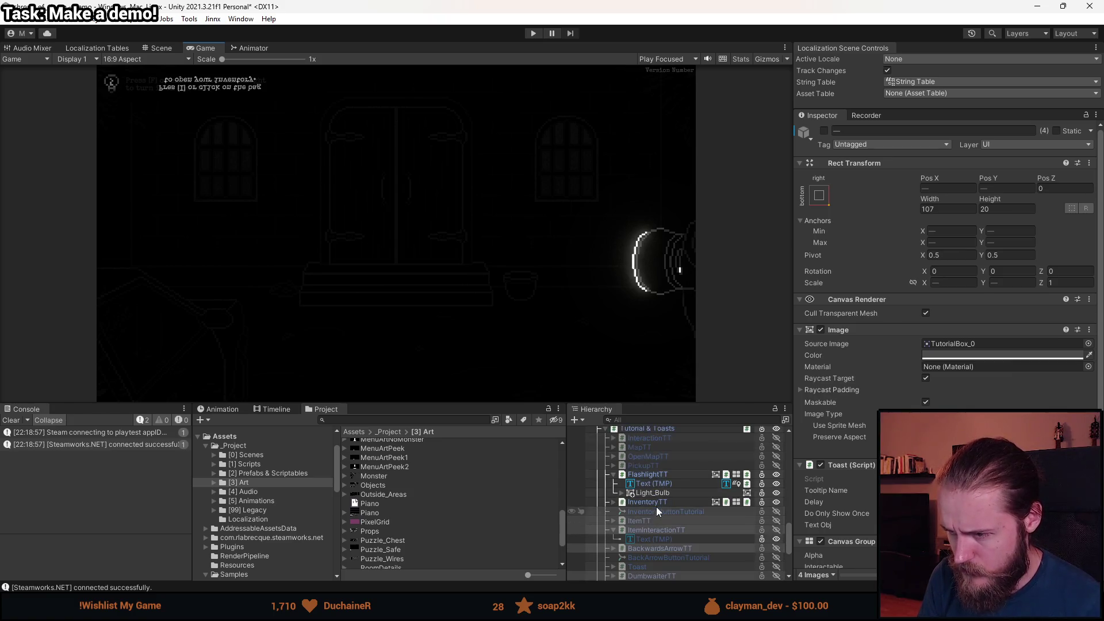
{"action": "left_click", "coordinate": [657, 503], "text": "ctrl"}
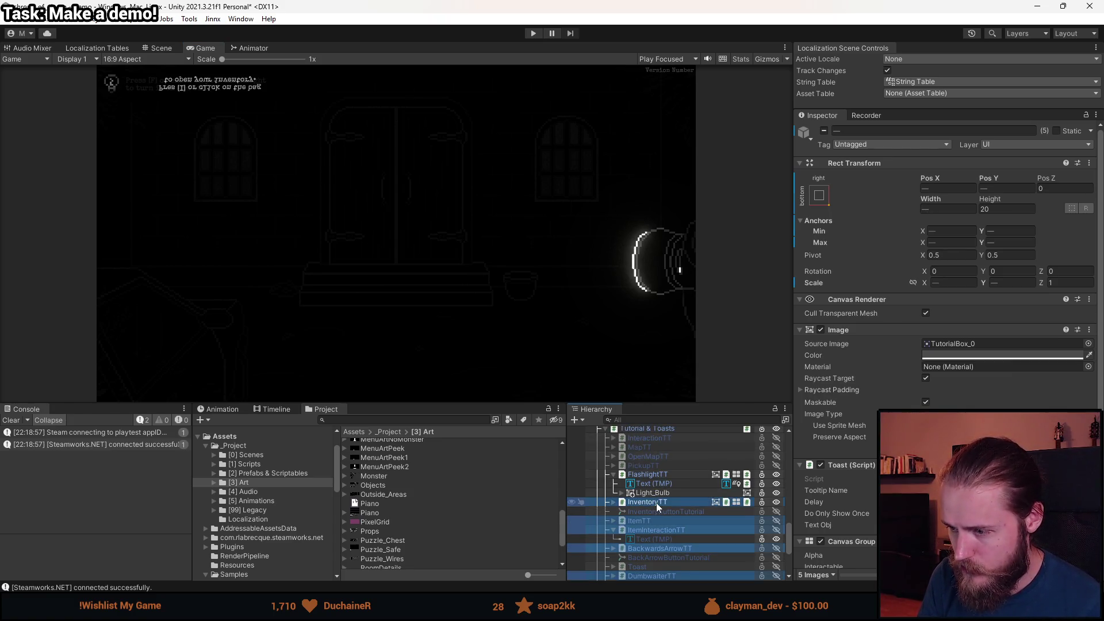
{"action": "left_click", "coordinate": [654, 466], "text": "ctrl"}
{"action": "left_click", "coordinate": [654, 456], "text": "ctrl"}
{"action": "left_click", "coordinate": [654, 448], "text": "ctrl"}
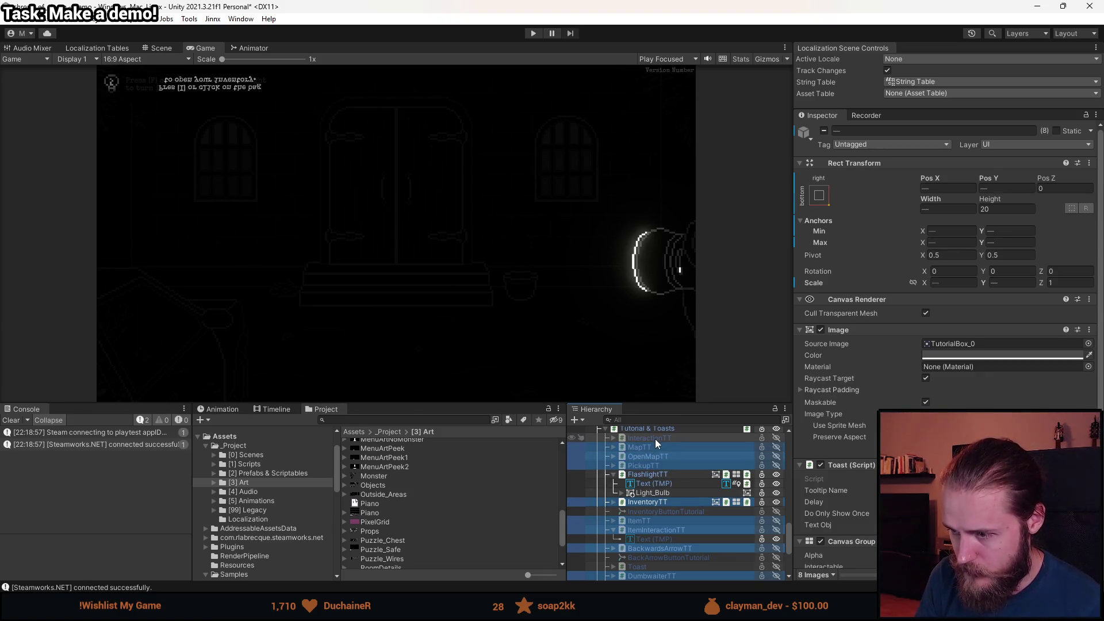
{"action": "left_click", "coordinate": [655, 439], "text": "ctrl"}
Paste the copied layout (Pos X 60.5, Pos Y -10, 121×20, top-left) onto all nine tooltips.
{"action": "scroll", "coordinate": [661, 471], "scroll_direction": "up", "scroll_amount": 1}
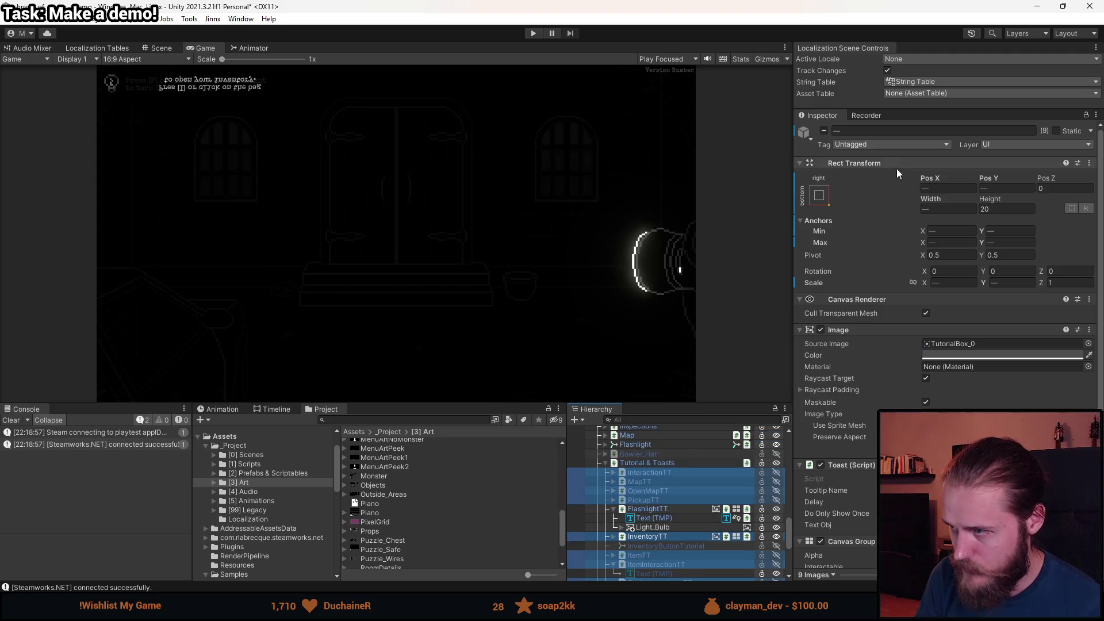
{"action": "right_click", "coordinate": [872, 163]}
{"action": "mouse_move", "coordinate": [930, 297]}
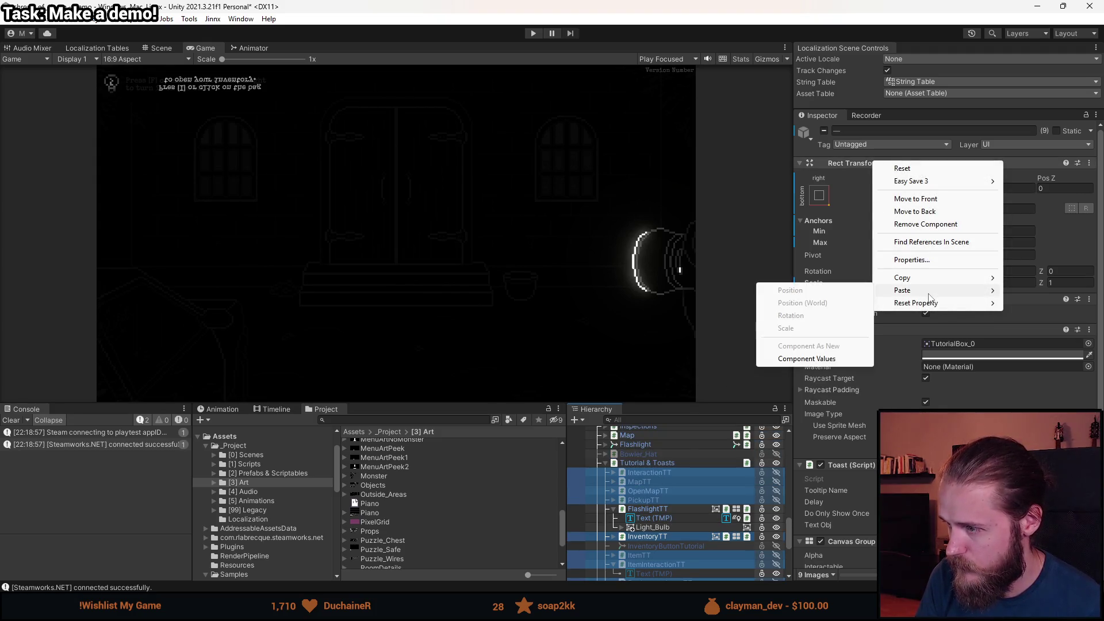
{"action": "left_click", "coordinate": [832, 357]}
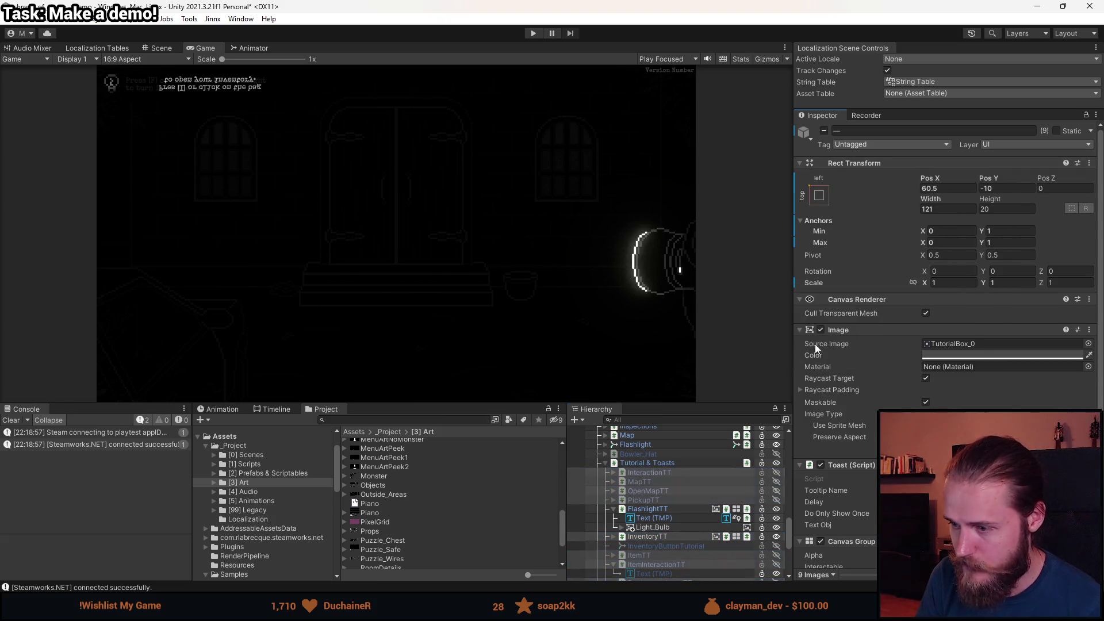
{"action": "scroll", "coordinate": [687, 496], "scroll_direction": "down", "scroll_amount": 2}
{"action": "left_click", "coordinate": [667, 485]}
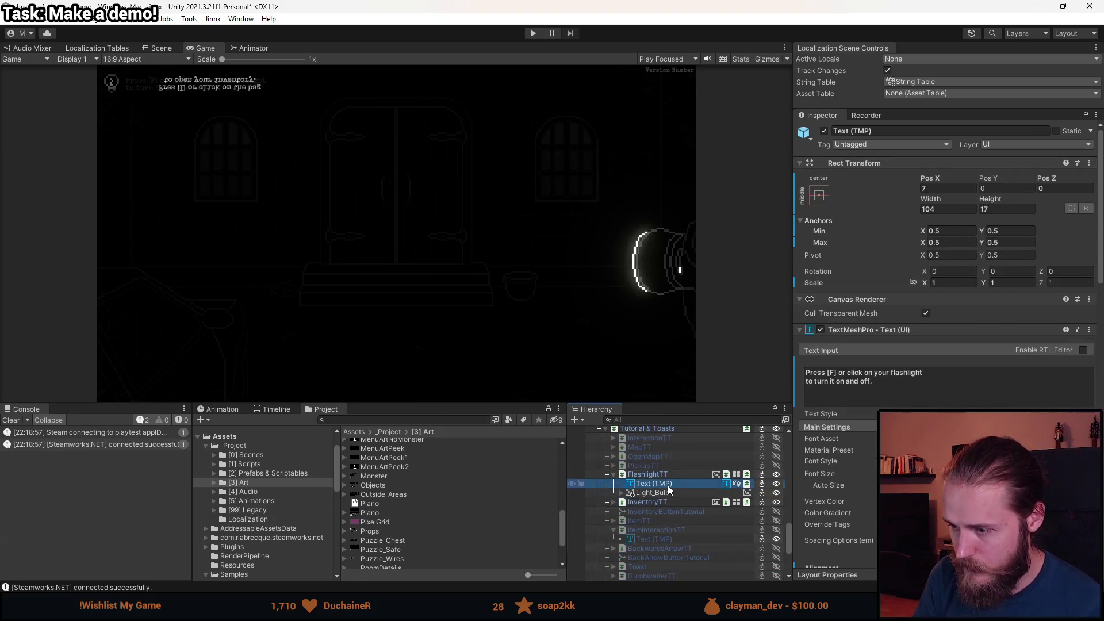
Copy the flashlight tooltip text's Rect Transform component.
{"action": "right_click", "coordinate": [861, 165]}
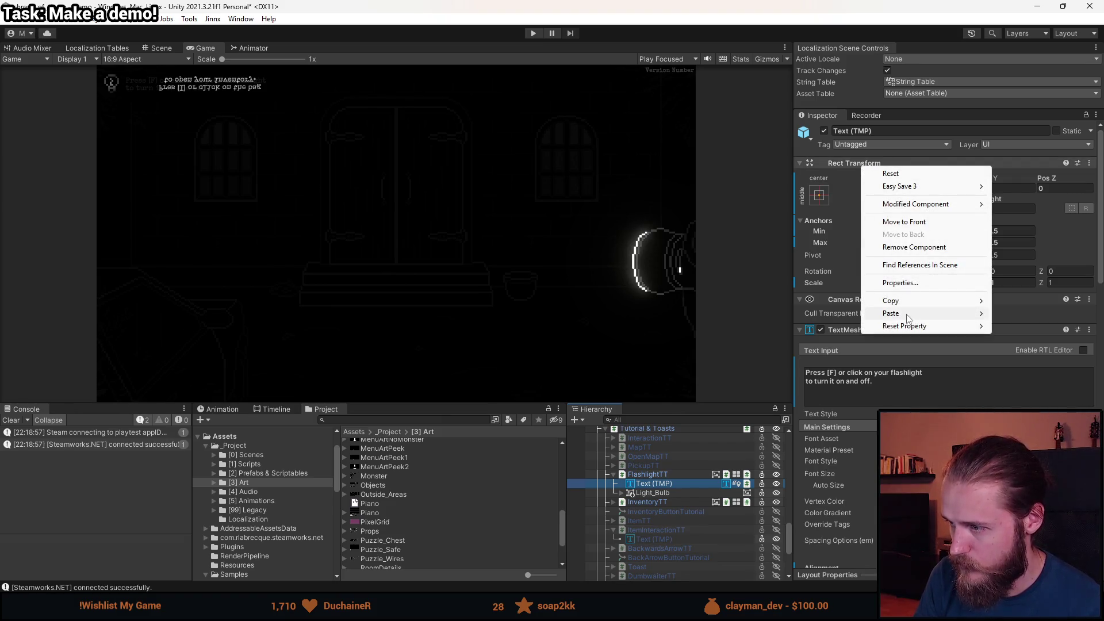
{"action": "mouse_move", "coordinate": [915, 301]}
{"action": "left_click", "coordinate": [1015, 359]}
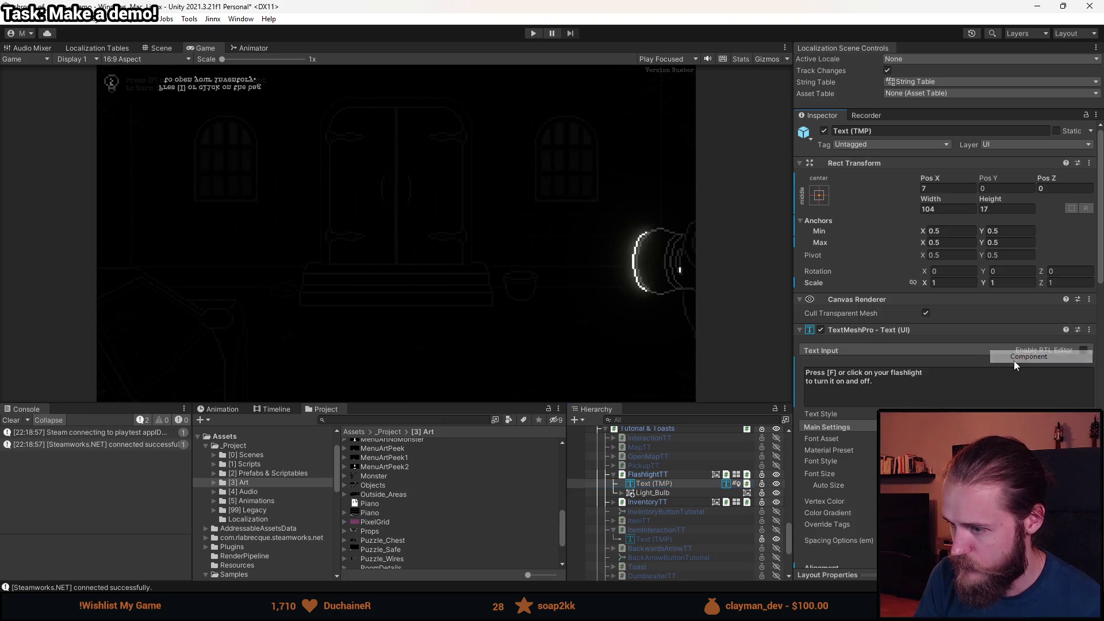
Expand InteractionTT, MapTT, OpenMapTT, PickupTT, InventoryTT, ItemTT, BackwardsArrowTT and DumbwaiterTT in the Hierarchy.
{"action": "left_click", "coordinate": [613, 439]}
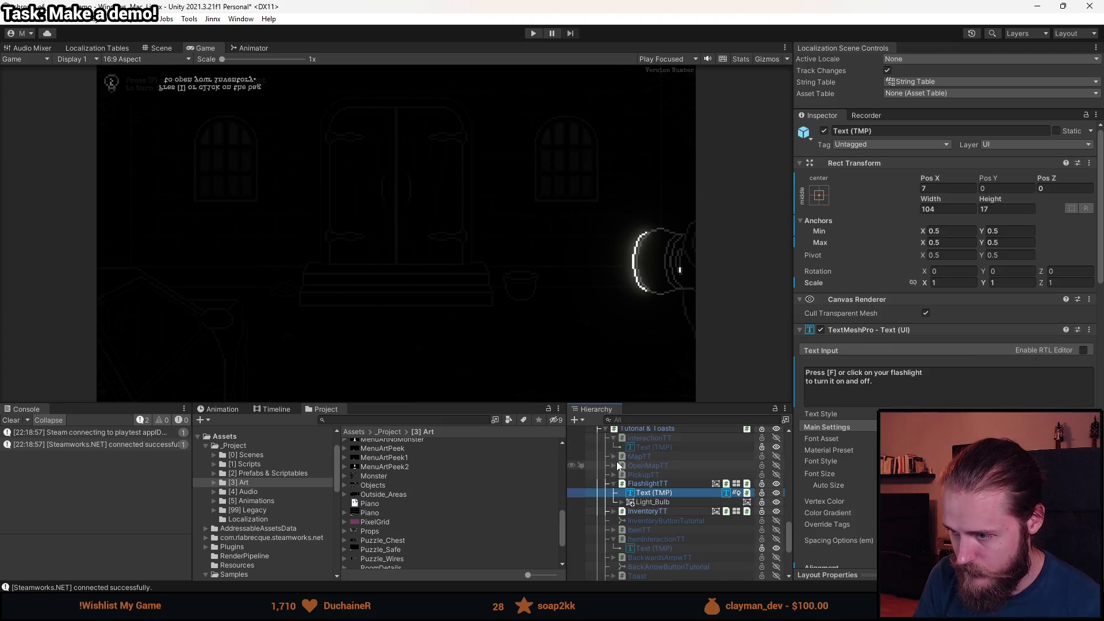
{"action": "left_click", "coordinate": [613, 456]}
{"action": "left_click", "coordinate": [614, 483]}
{"action": "left_click", "coordinate": [614, 503]}
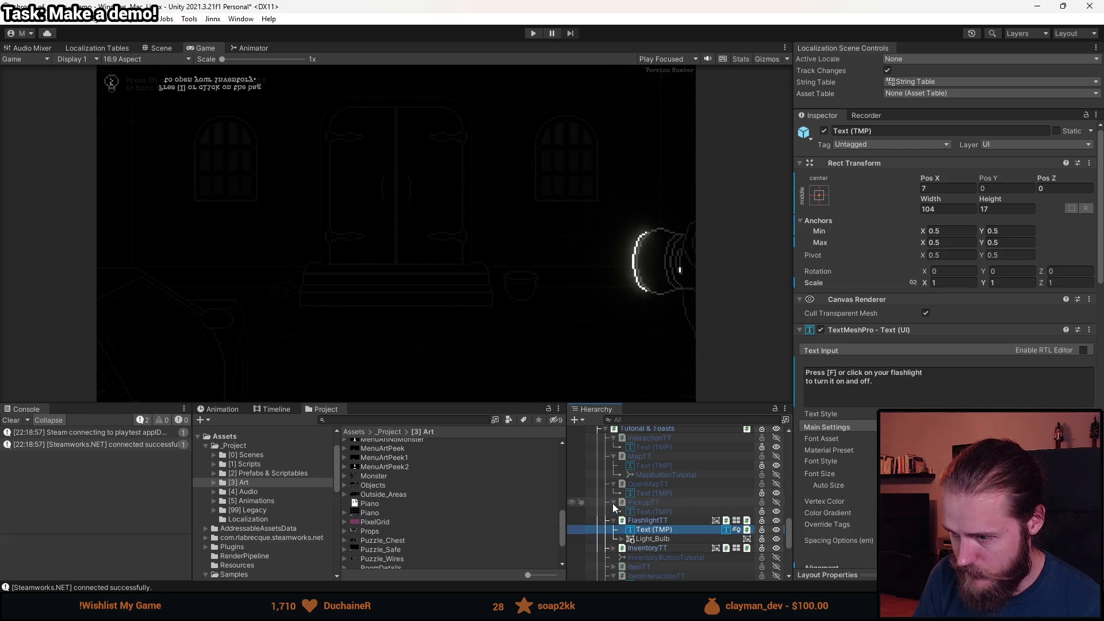
{"action": "scroll", "coordinate": [616, 517], "scroll_direction": "down", "scroll_amount": 3}
{"action": "left_click", "coordinate": [613, 513]}
{"action": "scroll", "coordinate": [615, 514], "scroll_direction": "down", "scroll_amount": 3}
{"action": "left_click", "coordinate": [614, 507]}
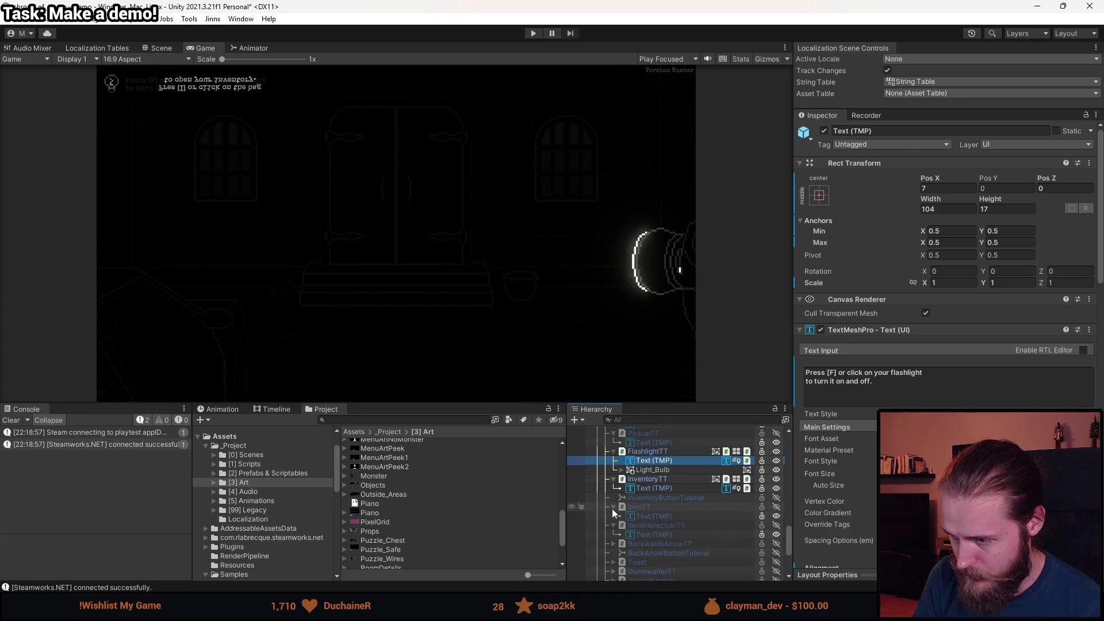
{"action": "scroll", "coordinate": [615, 512], "scroll_direction": "down", "scroll_amount": 3}
{"action": "left_click", "coordinate": [613, 510]}
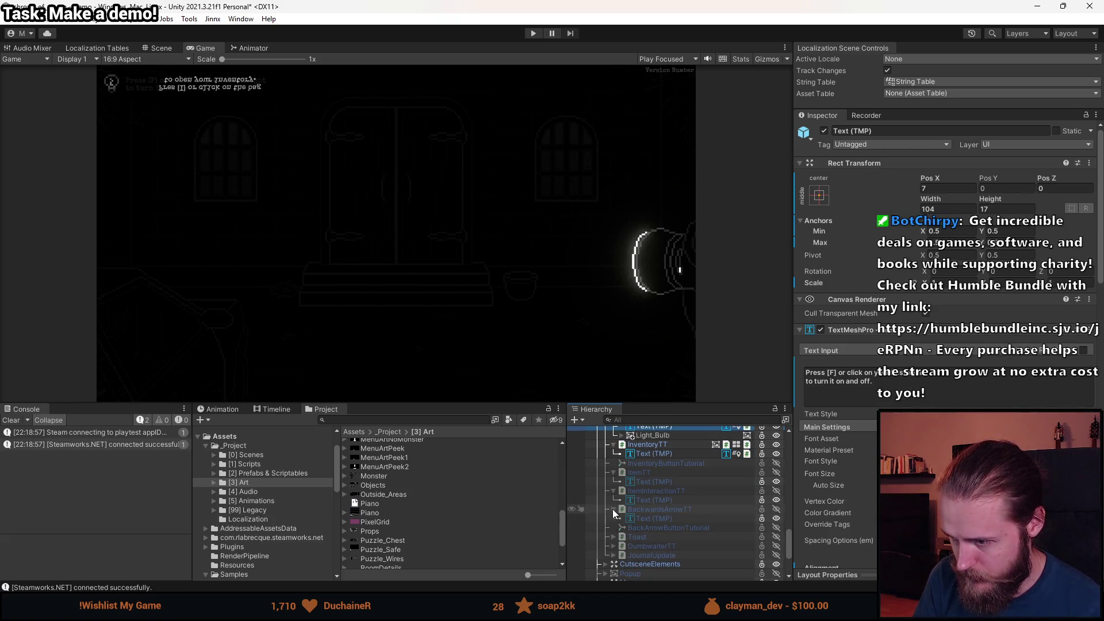
{"action": "left_click", "coordinate": [613, 547]}
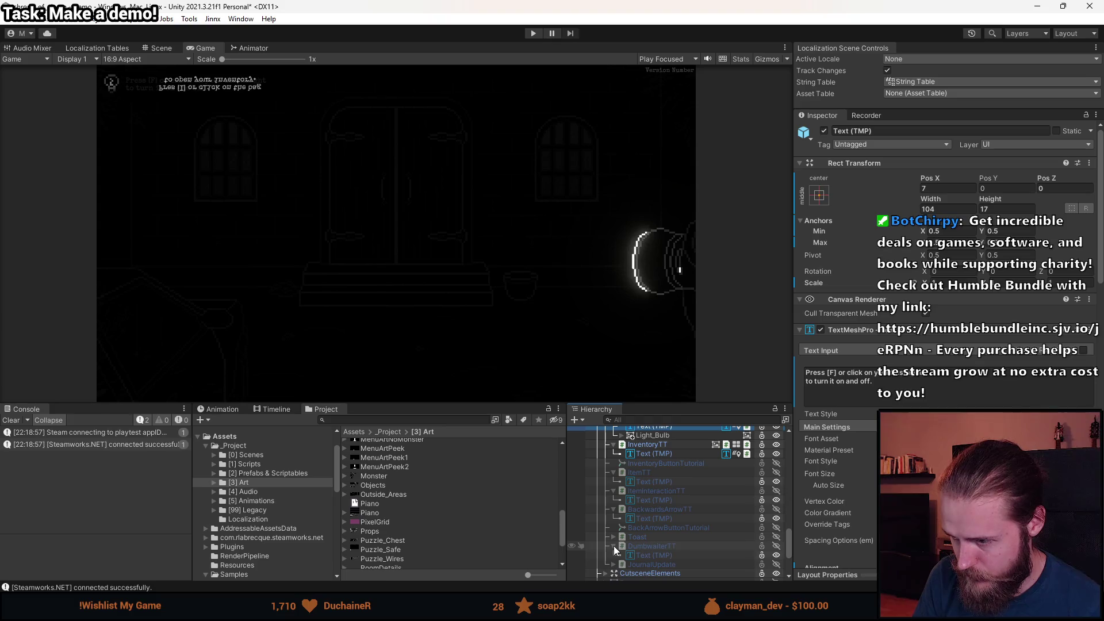
Select the Text (TMP) child of every tooltip, from DumbwaiterTT up to InteractionTT.
{"action": "left_click", "coordinate": [640, 556]}
{"action": "left_click", "coordinate": [649, 518], "text": "ctrl"}
{"action": "left_click", "coordinate": [648, 500], "text": "ctrl"}
{"action": "left_click", "coordinate": [648, 482], "text": "ctrl"}
{"action": "scroll", "coordinate": [650, 485], "scroll_direction": "up", "scroll_amount": 3}
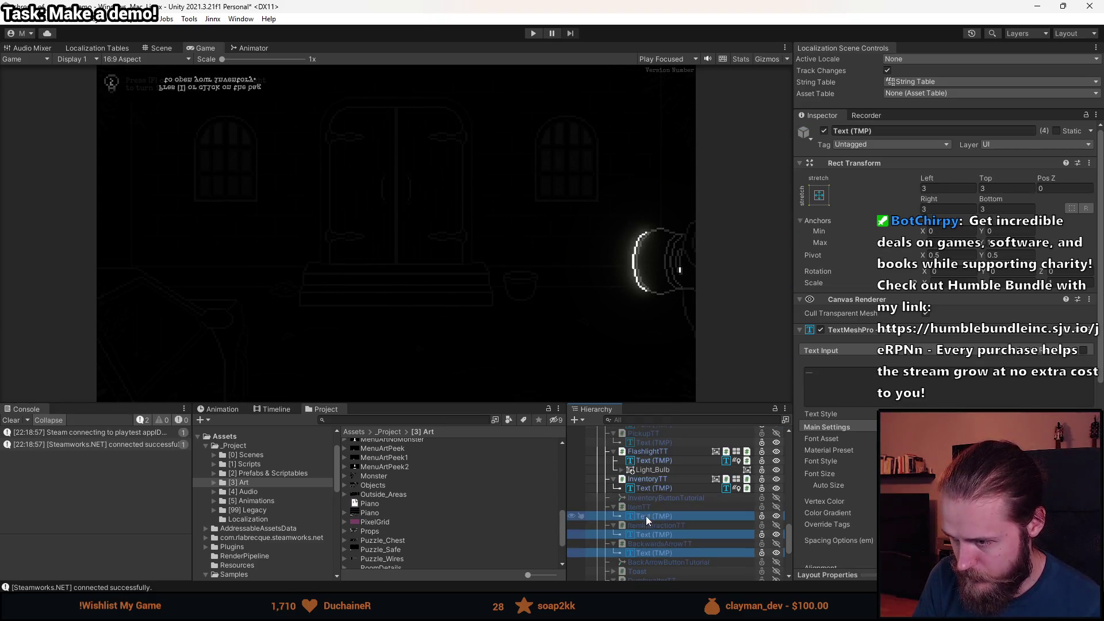
{"action": "left_click", "coordinate": [647, 487], "text": "ctrl"}
{"action": "scroll", "coordinate": [653, 479], "scroll_direction": "up", "scroll_amount": 3}
{"action": "left_click", "coordinate": [655, 478], "text": "ctrl"}
{"action": "left_click", "coordinate": [656, 458], "text": "ctrl"}
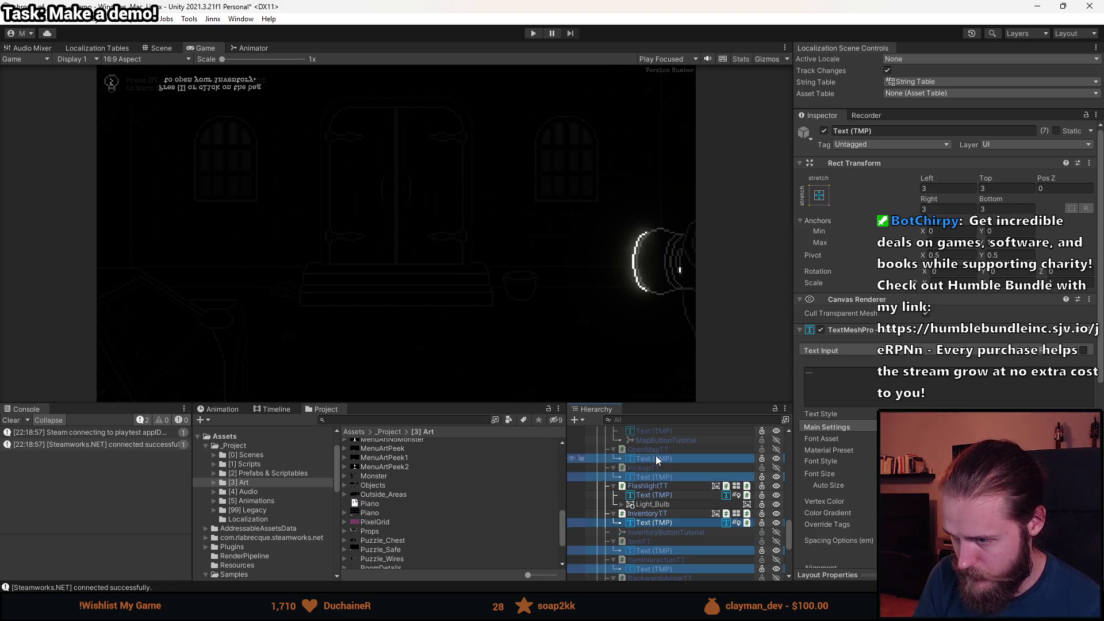
{"action": "scroll", "coordinate": [656, 456], "scroll_direction": "up", "scroll_amount": 3}
{"action": "left_click", "coordinate": [661, 466], "text": "ctrl"}
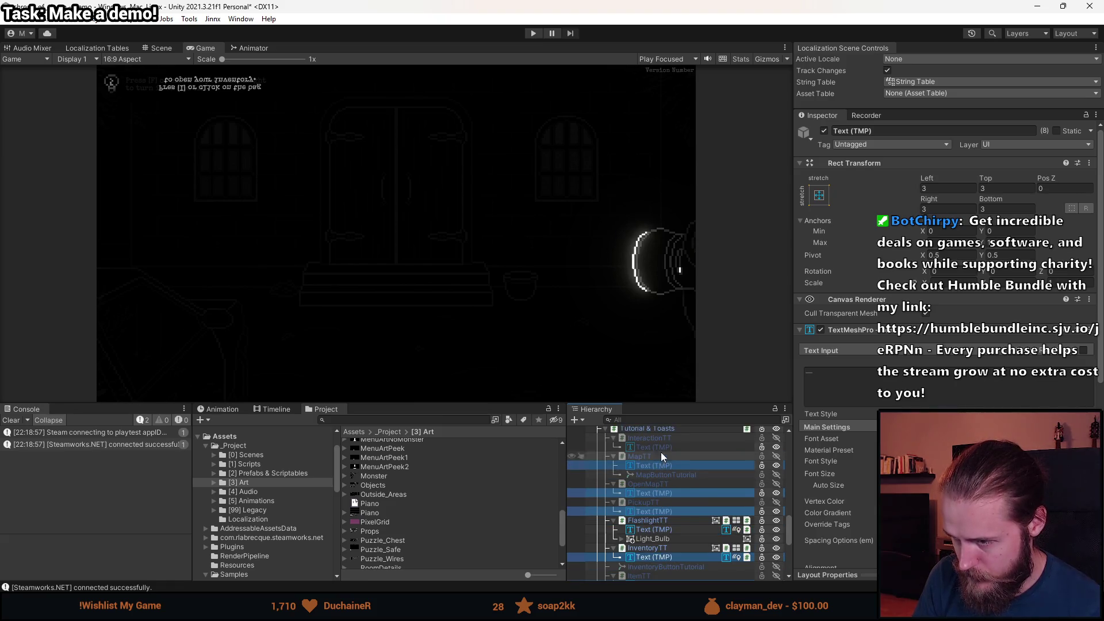
{"action": "left_click", "coordinate": [662, 447], "text": "ctrl"}
{"action": "scroll", "coordinate": [705, 455], "scroll_direction": "up", "scroll_amount": 3}
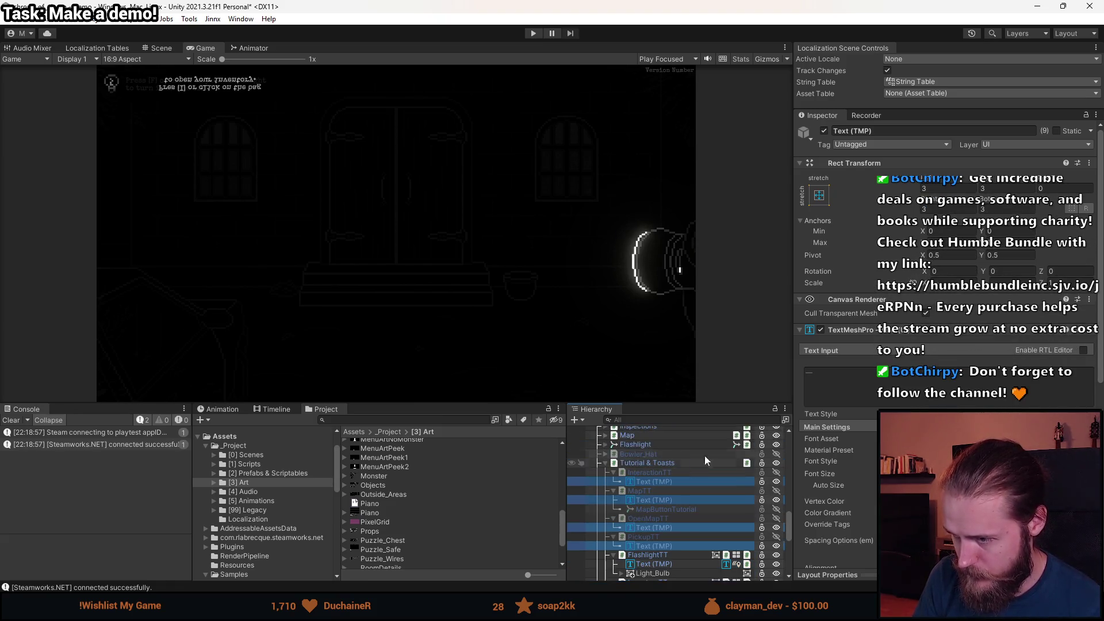
Paste the copied text layout (Pos X 7, 104×17, centre-anchored) onto all selected texts.
{"action": "right_click", "coordinate": [854, 161]}
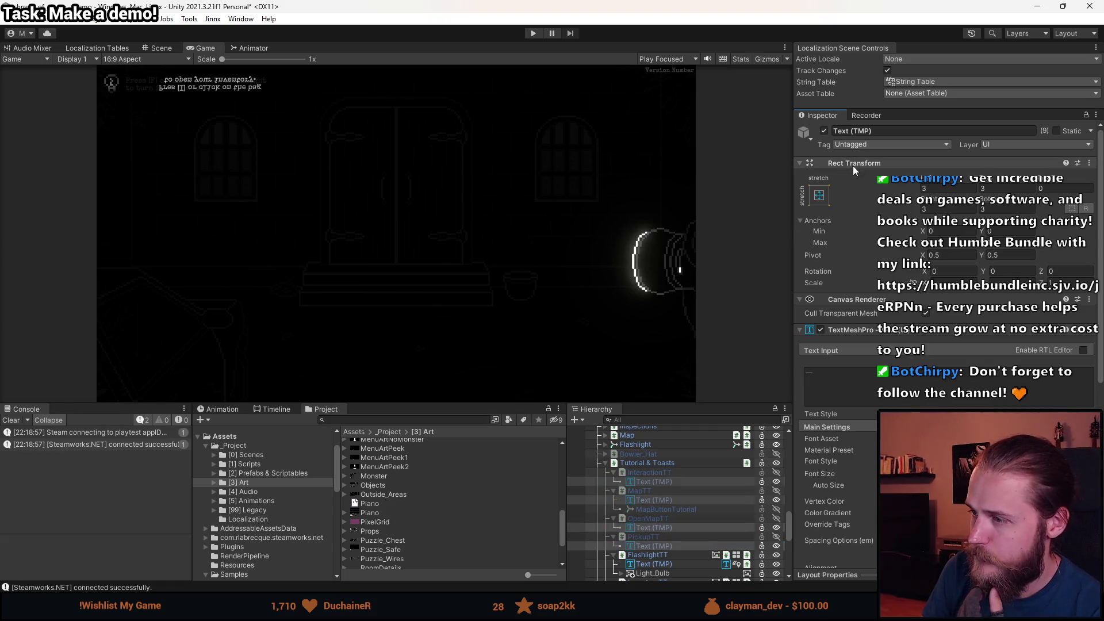
{"action": "mouse_move", "coordinate": [909, 296]}
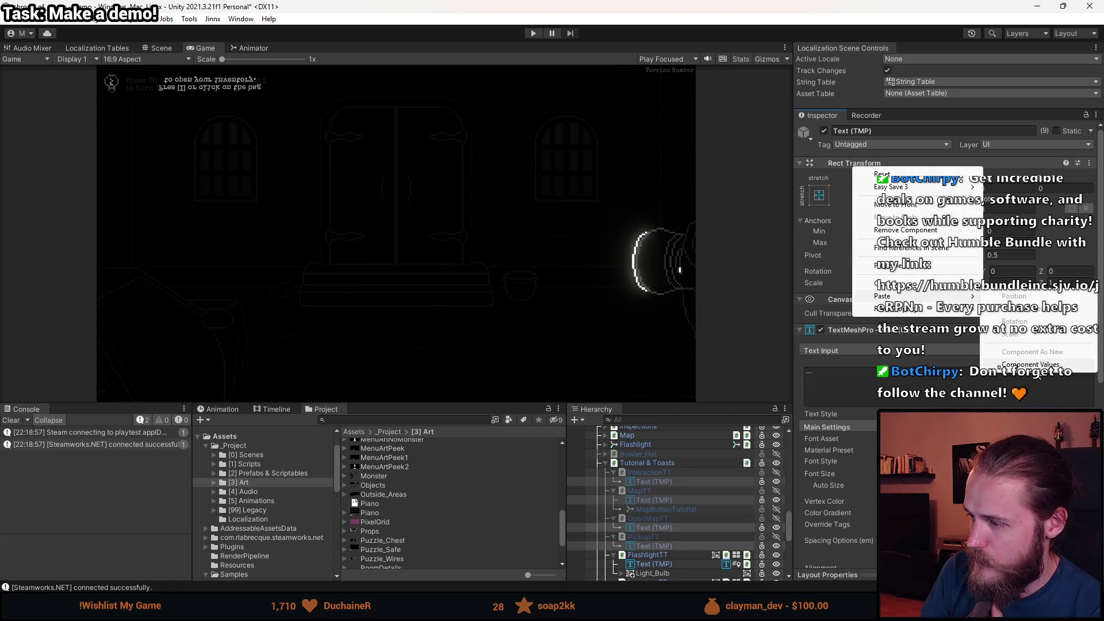
{"action": "left_click", "coordinate": [1036, 365]}
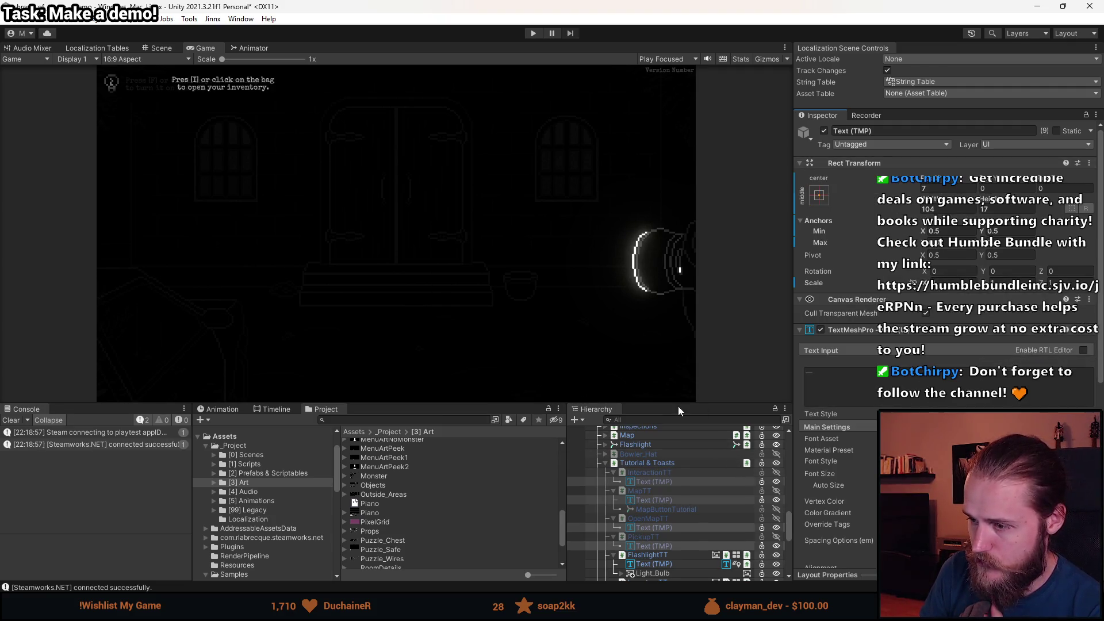
Set the selected tooltip texts' alignment to Left.
{"action": "scroll", "coordinate": [834, 345], "scroll_direction": "down", "scroll_amount": 5}
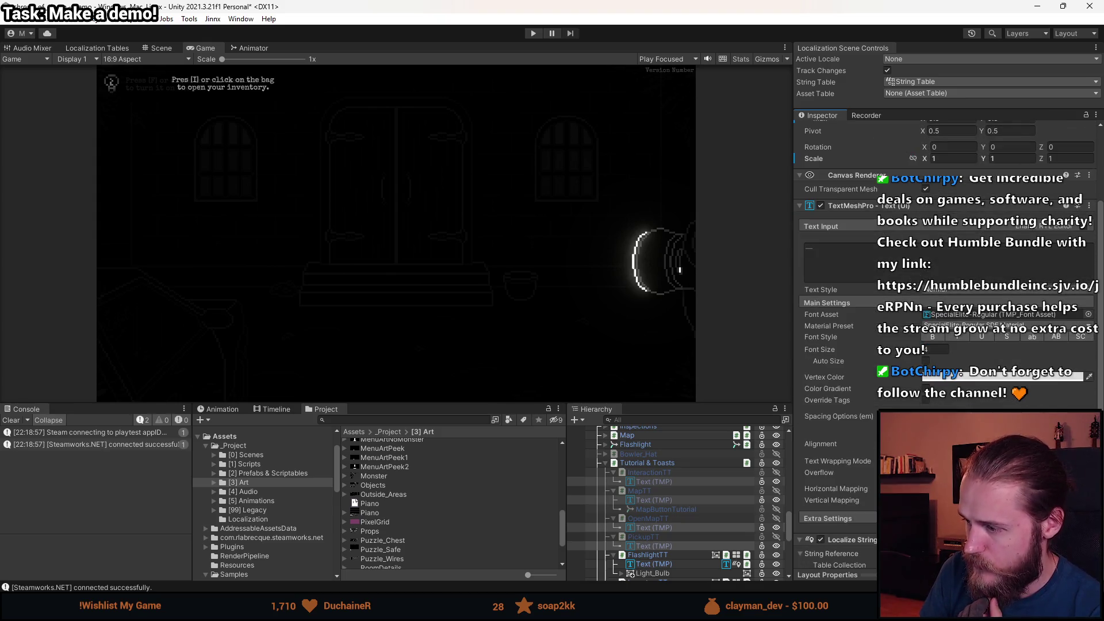
{"action": "left_click", "coordinate": [933, 444]}
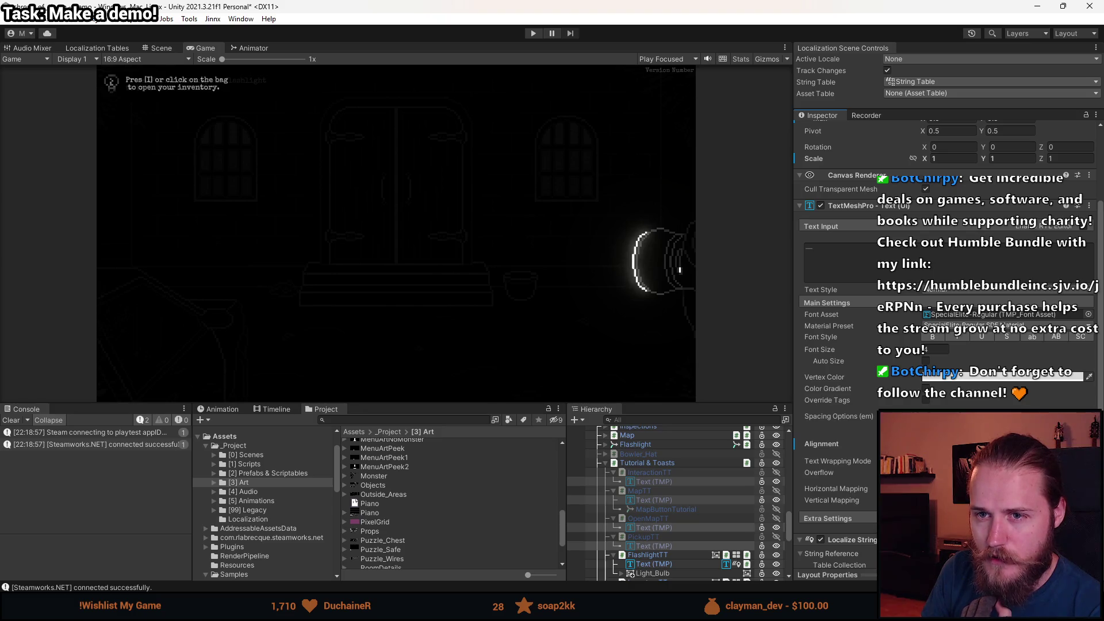
{"action": "scroll", "coordinate": [209, 219], "scroll_direction": "up", "scroll_amount": 1}
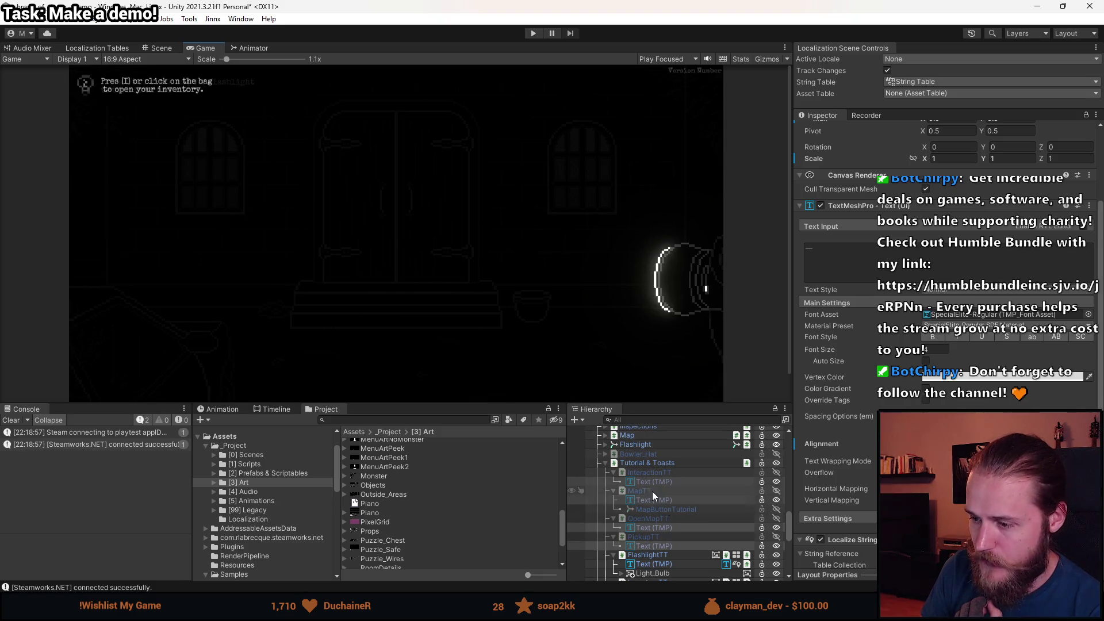
Remove the forced line break from InventoryTT's hint text so it wraps naturally.
{"action": "scroll", "coordinate": [661, 481], "scroll_direction": "down", "scroll_amount": 3}
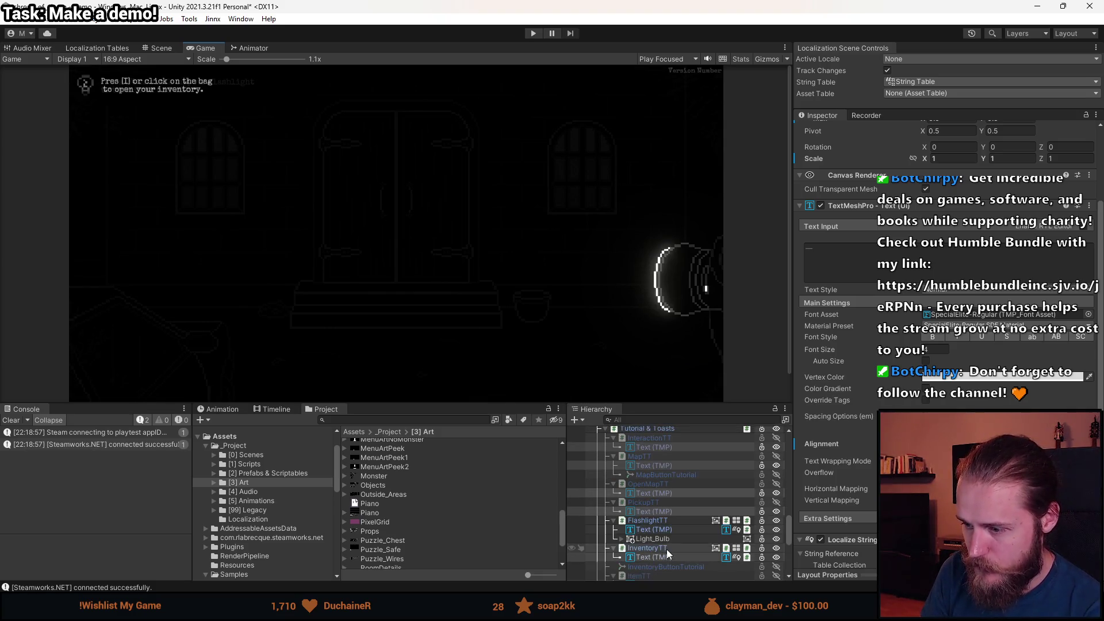
{"action": "left_click", "coordinate": [668, 558], "text": "ctrl"}
{"action": "left_click", "coordinate": [668, 557]}
{"action": "left_click", "coordinate": [809, 257]}
{"action": "key", "text": "ctrl+a"}
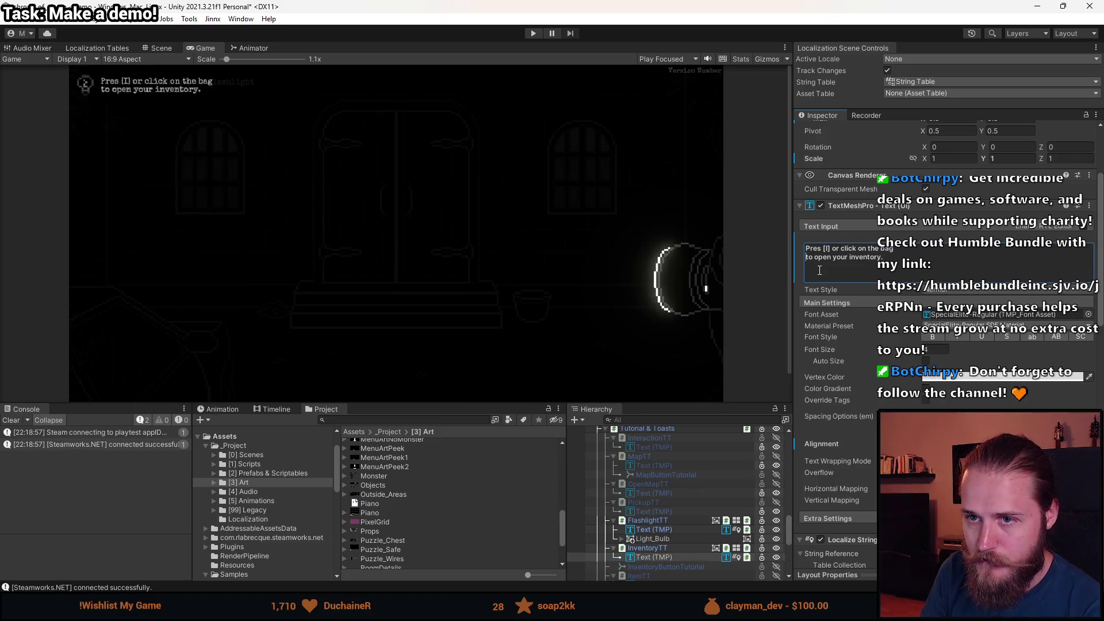
{"action": "key", "text": "BackSpace"}
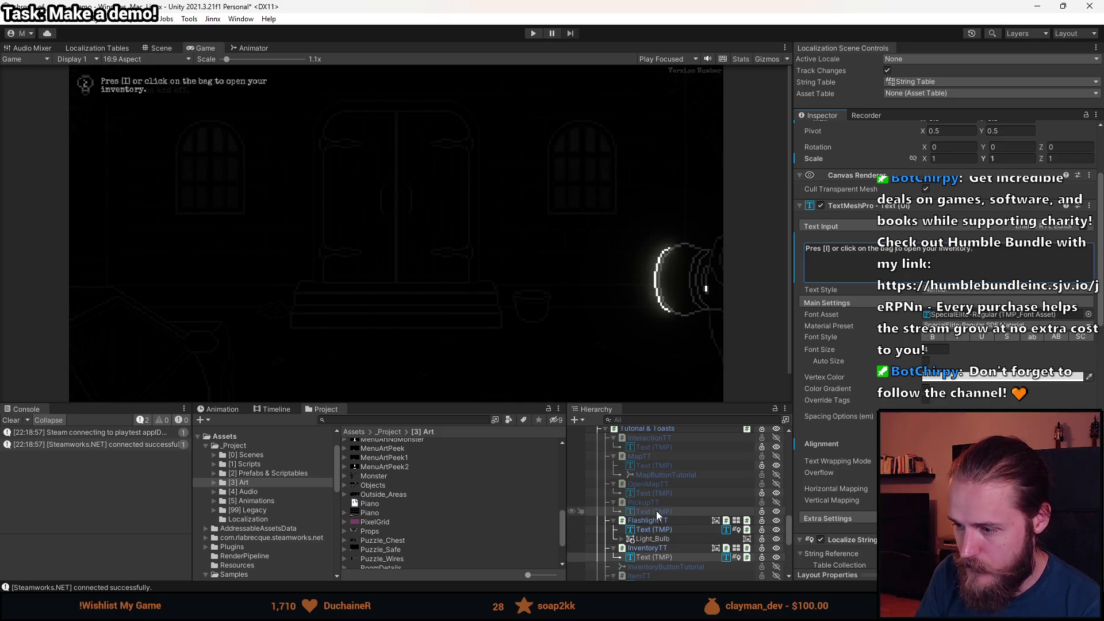
{"action": "left_click", "coordinate": [659, 539]}
{"action": "right_click", "coordinate": [659, 539]}
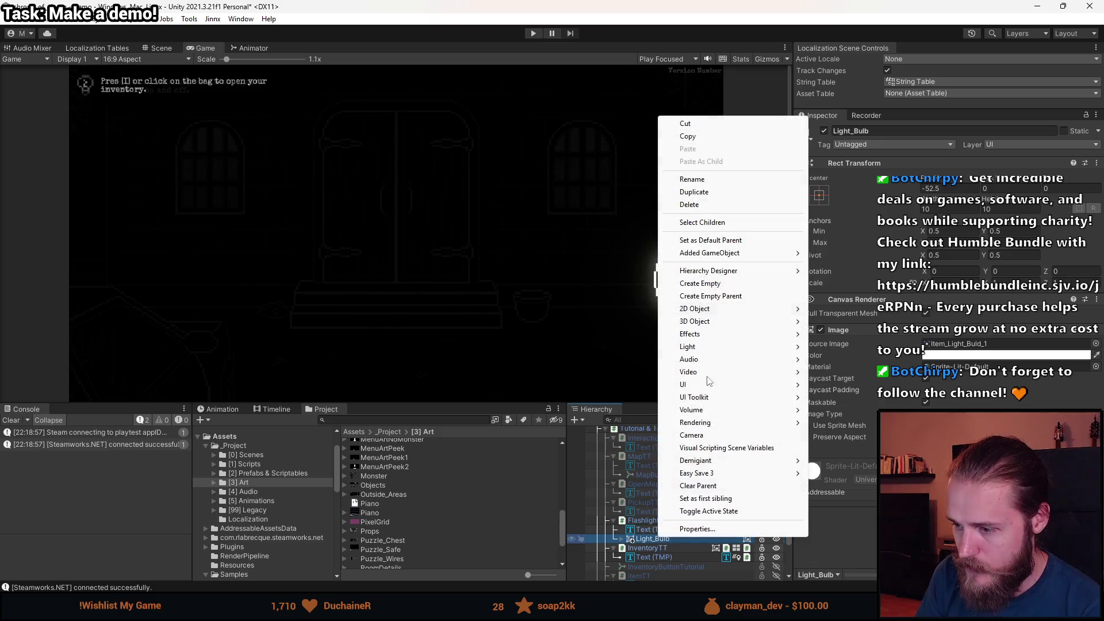
Copy the flashlight tooltip's Light_Bulb icon and delete a trial paste under InteractionTT.
{"action": "left_click", "coordinate": [687, 136]}
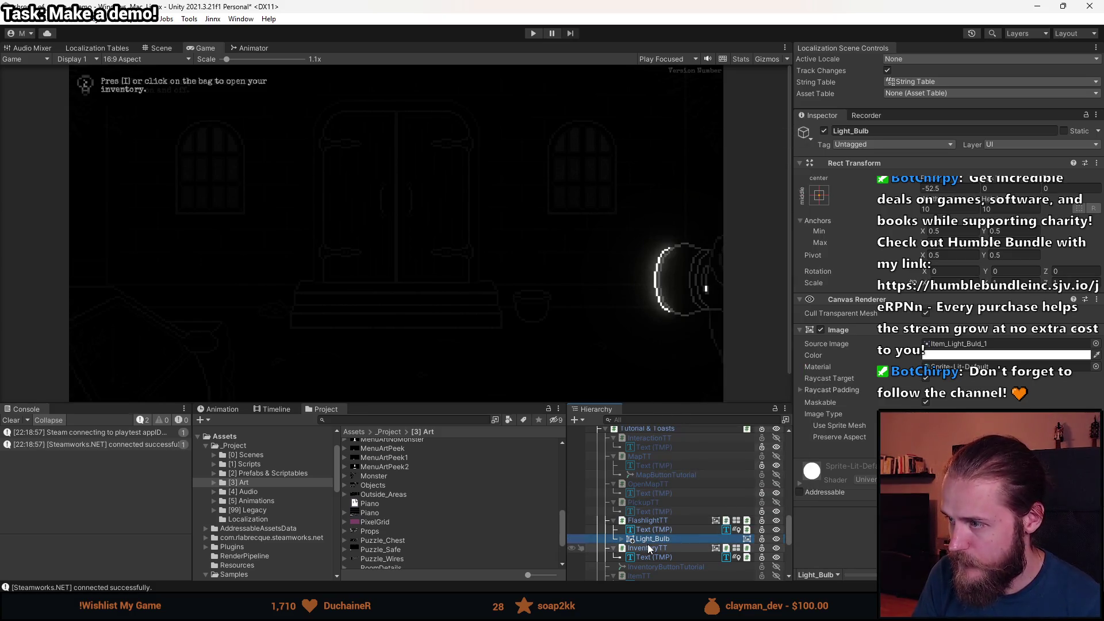
{"action": "right_click", "coordinate": [651, 437]}
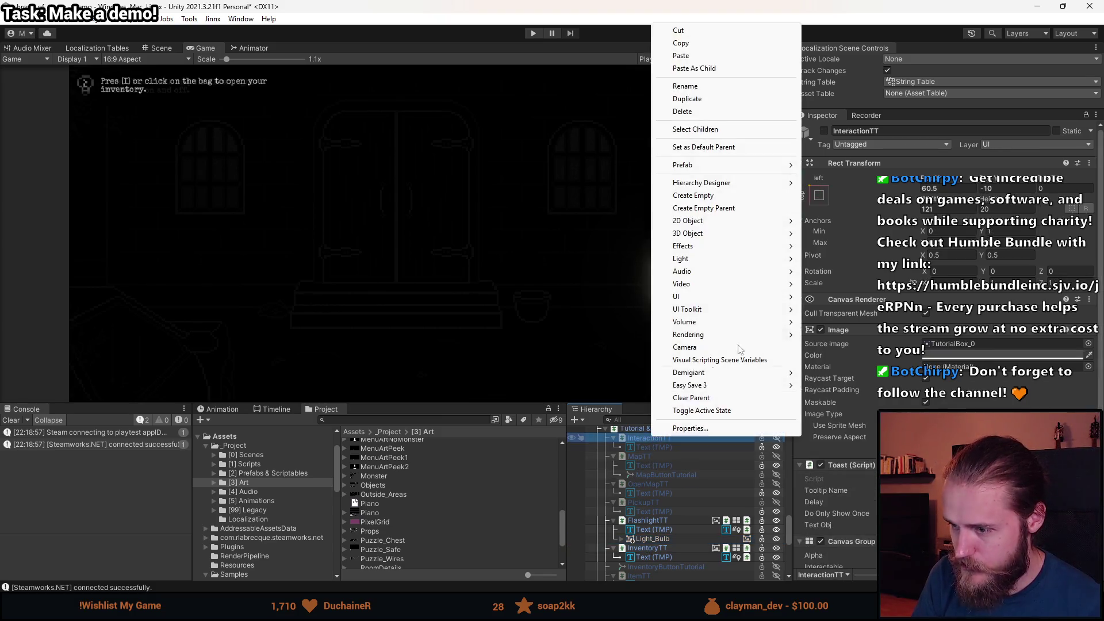
{"action": "left_click", "coordinate": [696, 68]}
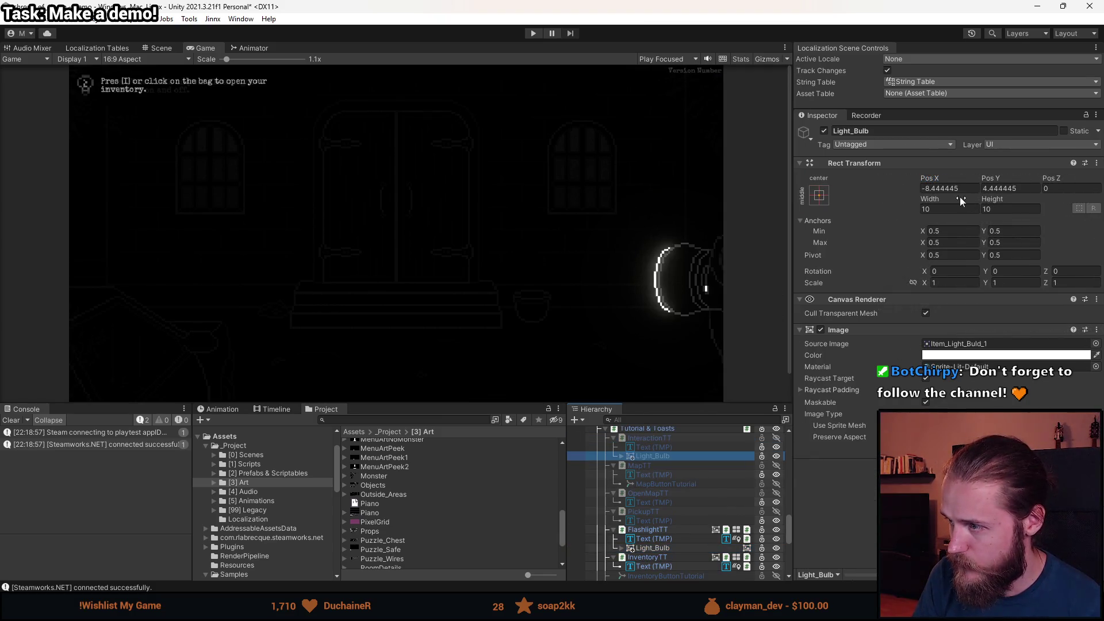
{"action": "key", "text": "Delete"}
Multi-select InteractionTT through DumbwaiterTT for a shared paste, then abandon that attempt.
{"action": "left_click", "coordinate": [647, 438]}
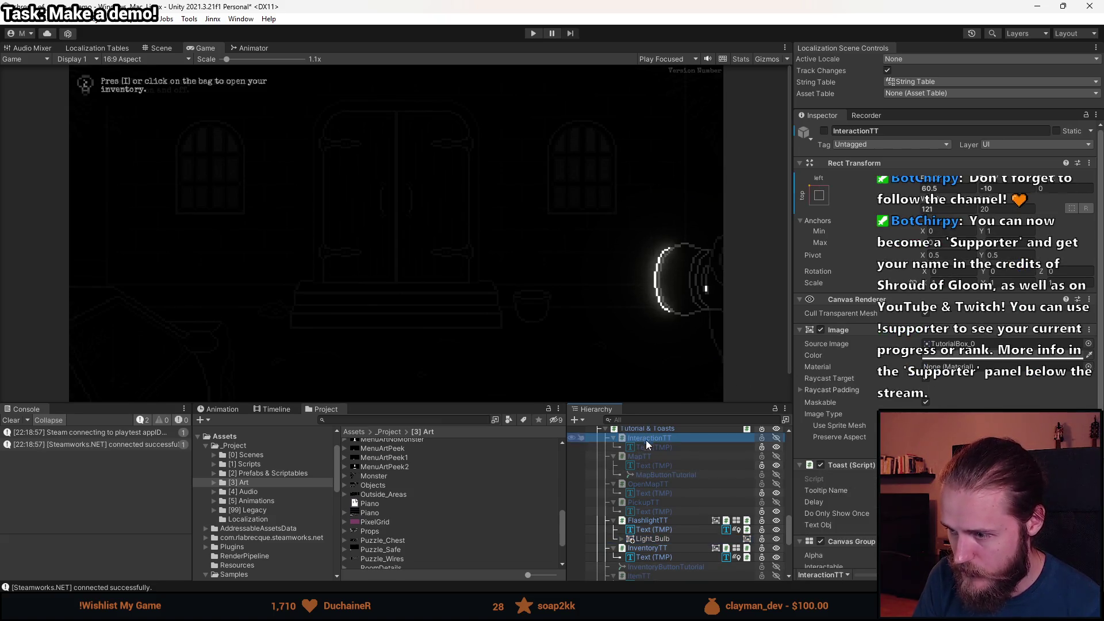
{"action": "left_click_drag", "start_coordinate": [647, 440], "coordinate": [654, 459]}
{"action": "left_click", "coordinate": [654, 483], "text": "ctrl"}
{"action": "left_click", "coordinate": [651, 503], "text": "ctrl"}
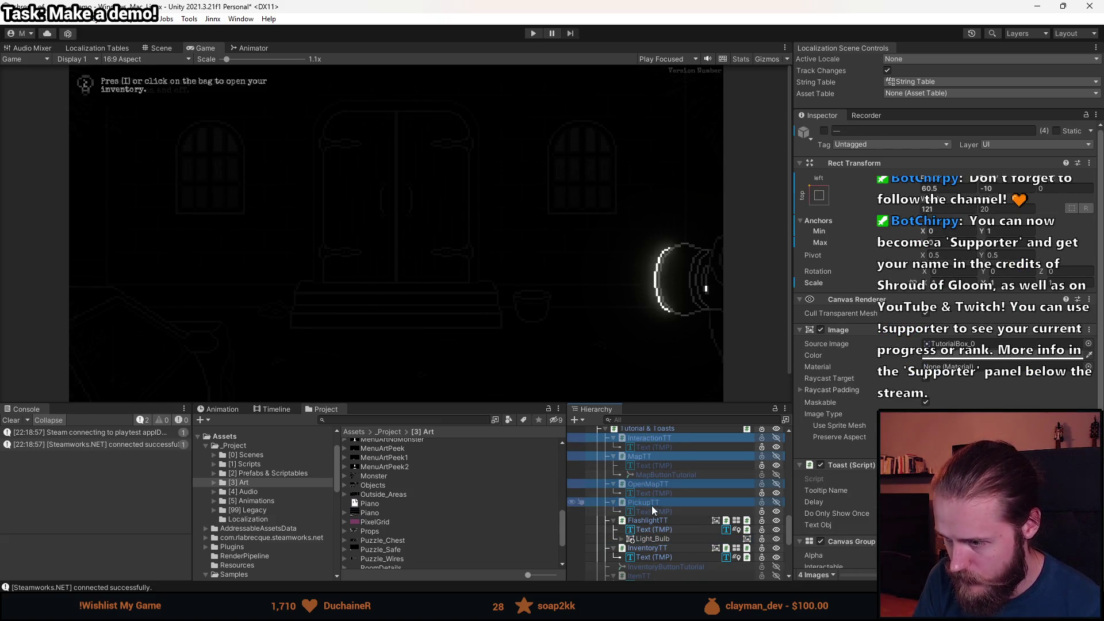
{"action": "scroll", "coordinate": [652, 517], "scroll_direction": "down", "scroll_amount": 1}
{"action": "left_click", "coordinate": [654, 514], "text": "ctrl"}
{"action": "scroll", "coordinate": [665, 543], "scroll_direction": "down", "scroll_amount": 1}
{"action": "left_click", "coordinate": [654, 508], "text": "ctrl"}
{"action": "left_click", "coordinate": [657, 524], "text": "ctrl"}
{"action": "left_click", "coordinate": [657, 544], "text": "ctrl"}
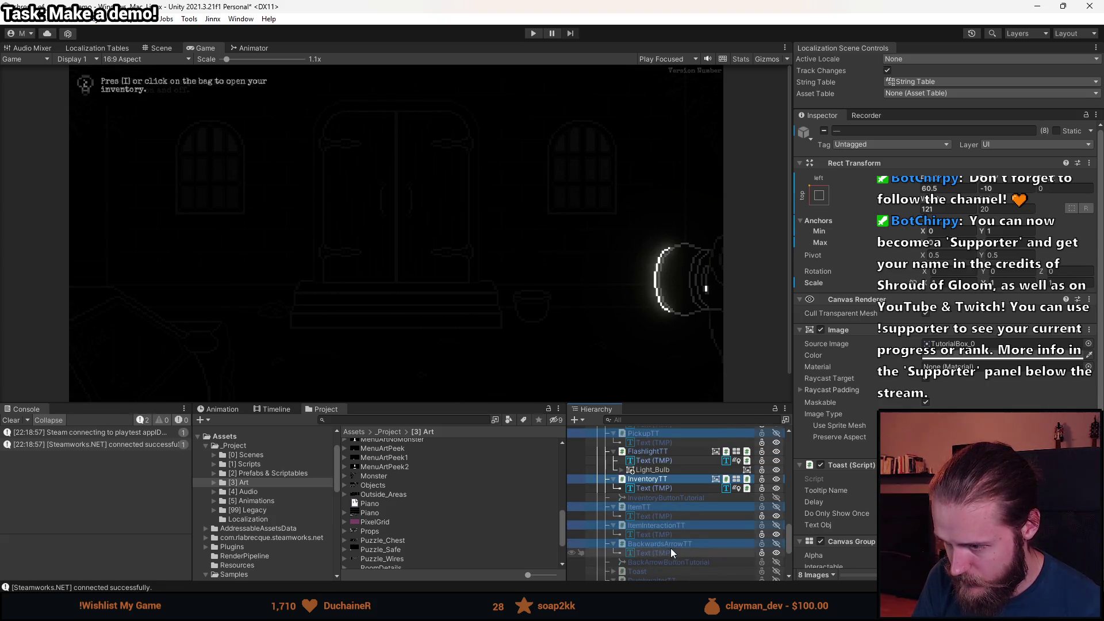
{"action": "scroll", "coordinate": [671, 547], "scroll_direction": "down", "scroll_amount": 1}
{"action": "left_click", "coordinate": [662, 546], "text": "ctrl"}
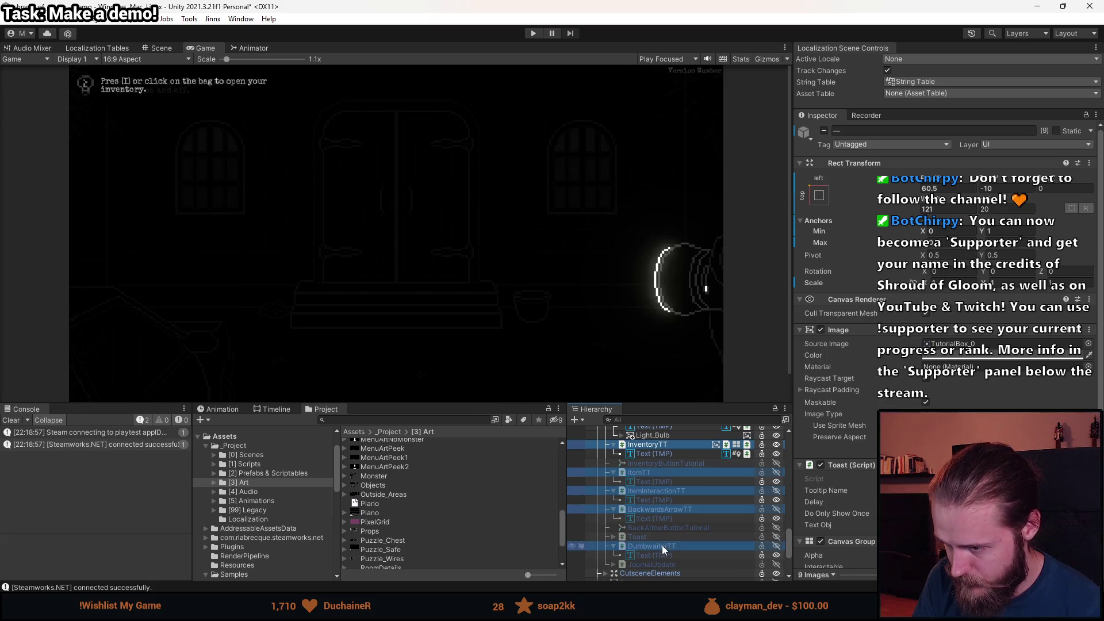
{"action": "right_click", "coordinate": [662, 512]}
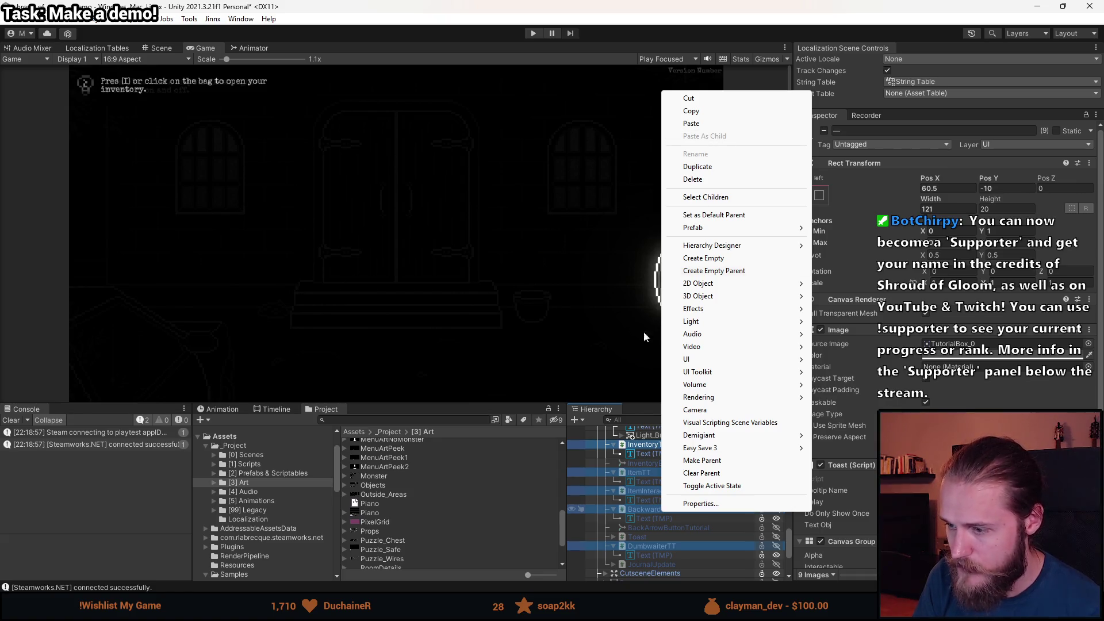
{"action": "left_click", "coordinate": [637, 410]}
{"action": "scroll", "coordinate": [645, 489], "scroll_direction": "up", "scroll_amount": 4}
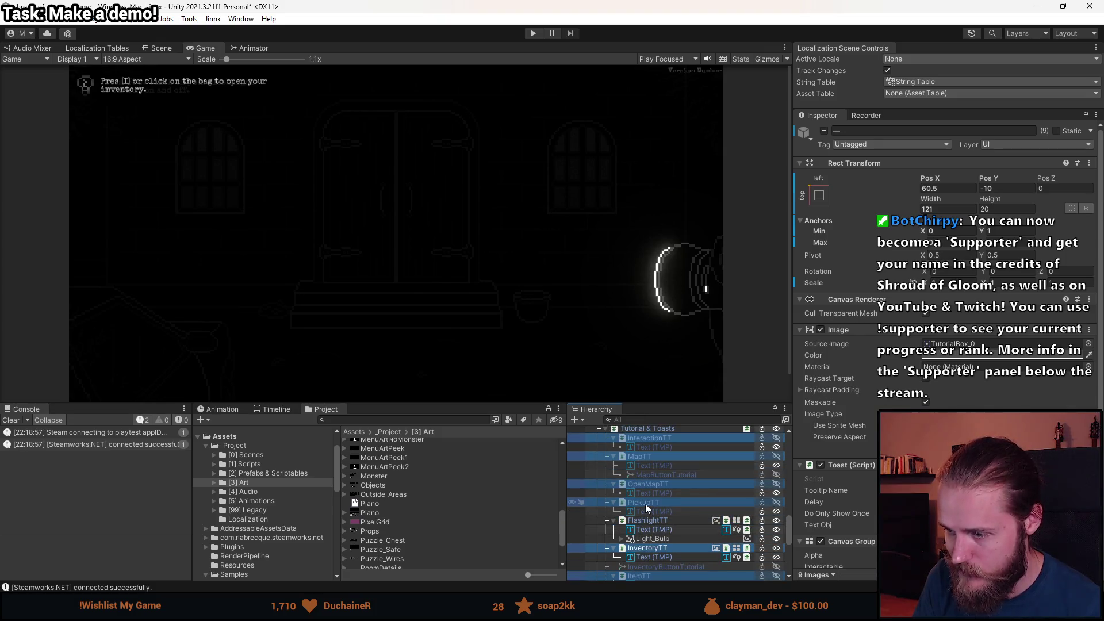
Paste the Light_Bulb as a child of InteractionTT and compare its position with the flashlight's.
{"action": "right_click", "coordinate": [661, 435]}
{"action": "left_click", "coordinate": [653, 440]}
{"action": "right_click", "coordinate": [653, 440]}
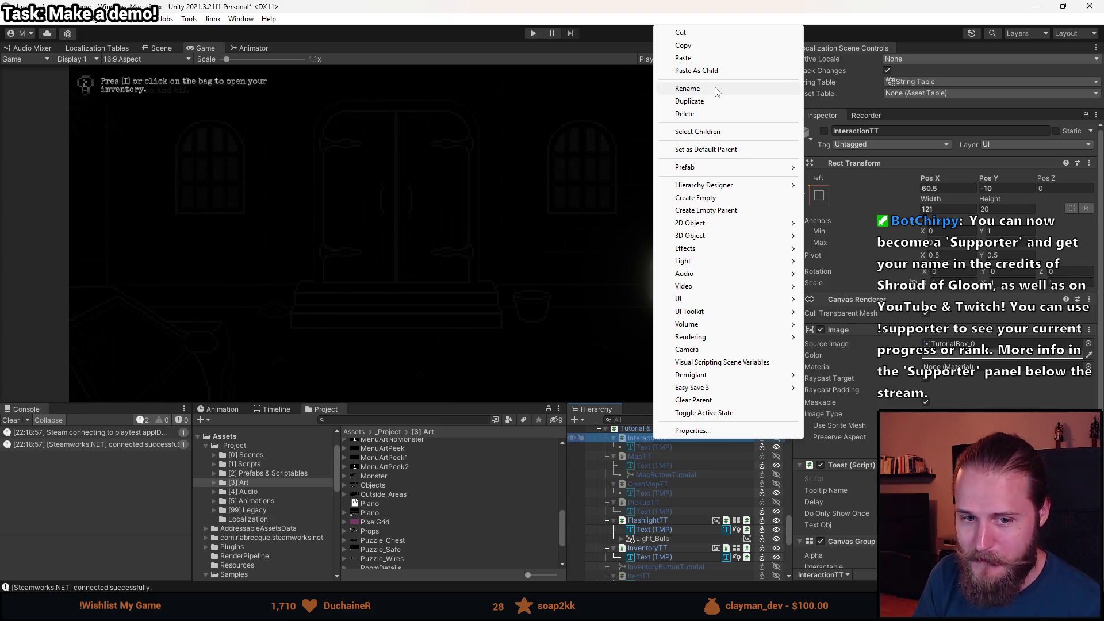
{"action": "left_click", "coordinate": [724, 71]}
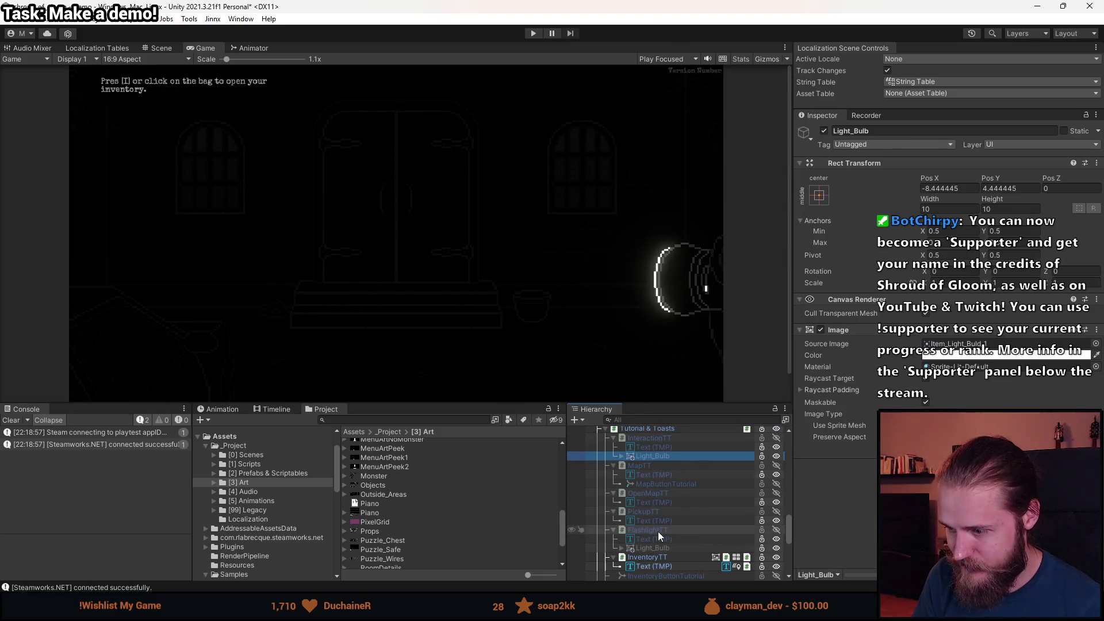
{"action": "left_click", "coordinate": [657, 547]}
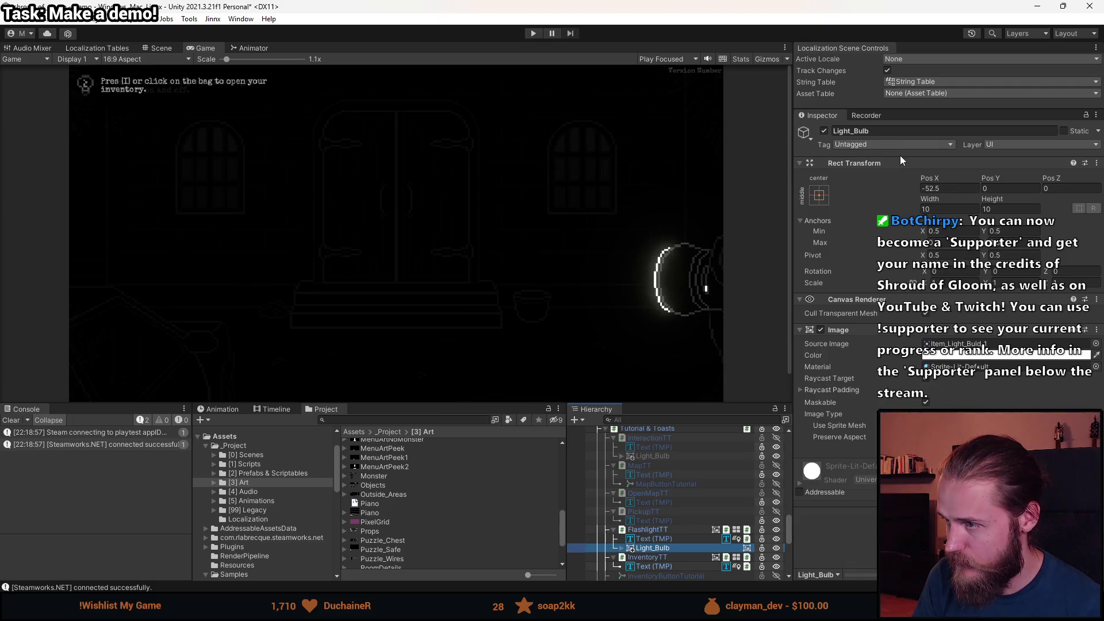
{"action": "left_click", "coordinate": [659, 459]}
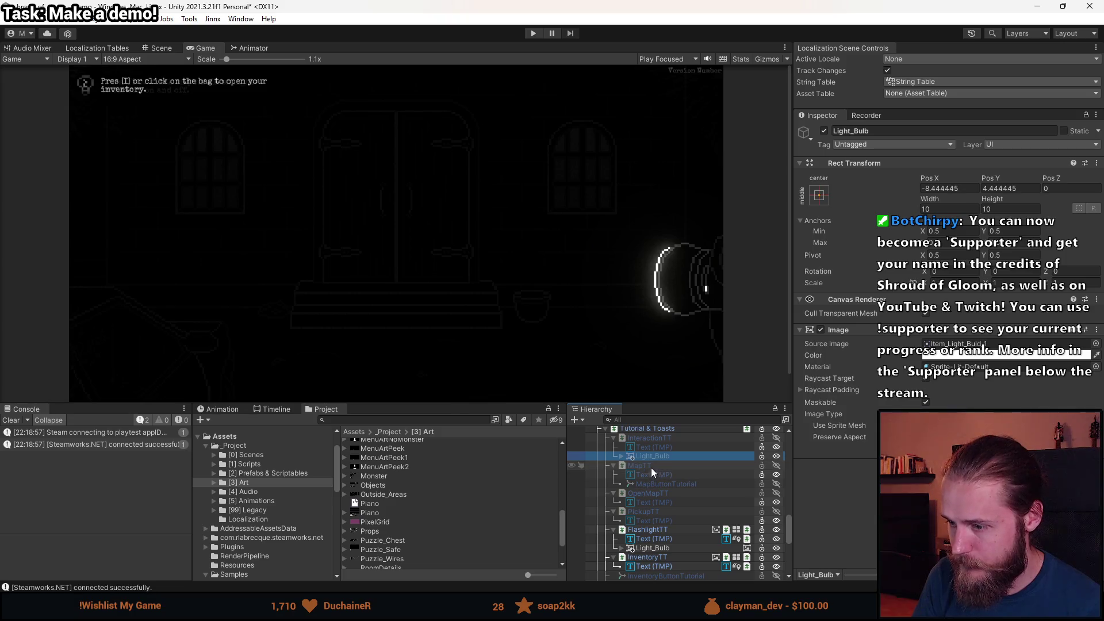
Paste the Light_Bulb as a child of MapTT, OpenMapTT and PickupTT.
{"action": "left_click", "coordinate": [651, 467]}
{"action": "right_click", "coordinate": [651, 467]}
{"action": "left_click", "coordinate": [698, 98]}
{"action": "left_click", "coordinate": [665, 502]}
{"action": "right_click", "coordinate": [665, 502]}
{"action": "left_click", "coordinate": [698, 133]}
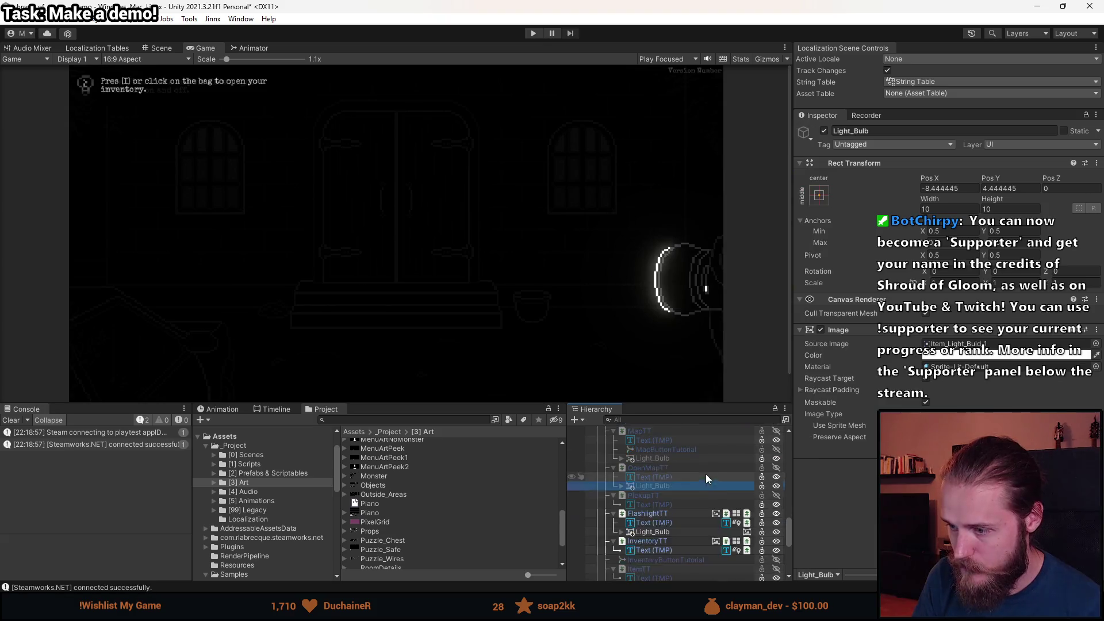
{"action": "scroll", "coordinate": [679, 477], "scroll_direction": "down", "scroll_amount": 2}
{"action": "left_click", "coordinate": [652, 462]}
{"action": "right_click", "coordinate": [652, 463]}
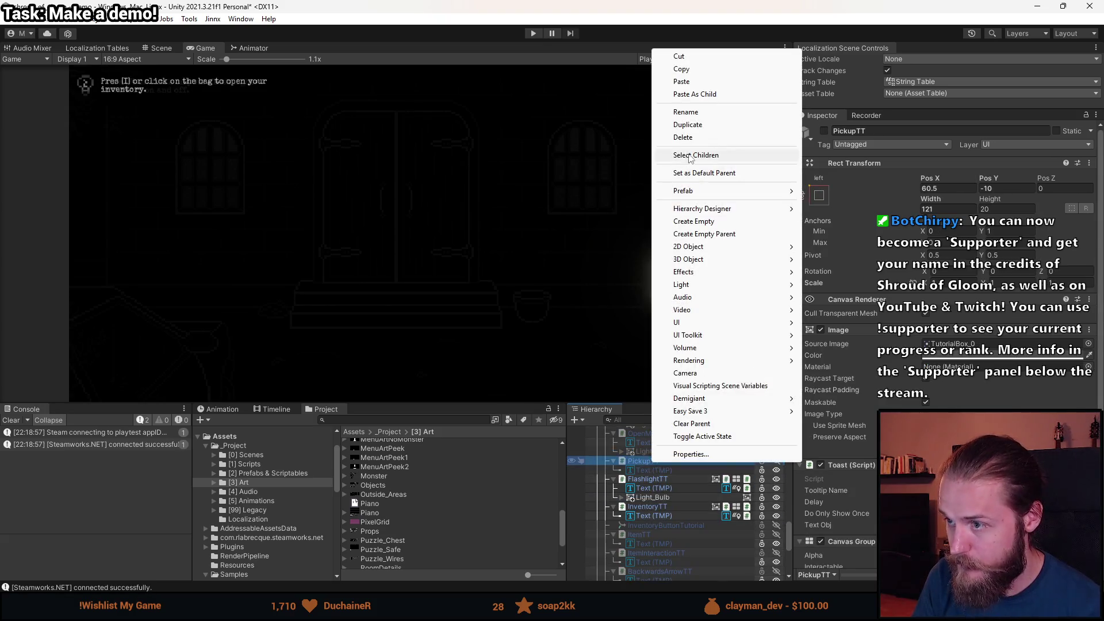
{"action": "left_click", "coordinate": [698, 94]}
Paste the Light_Bulb as a child of ItemTT and ItemInteractionTT.
{"action": "scroll", "coordinate": [691, 475], "scroll_direction": "down", "scroll_amount": 2}
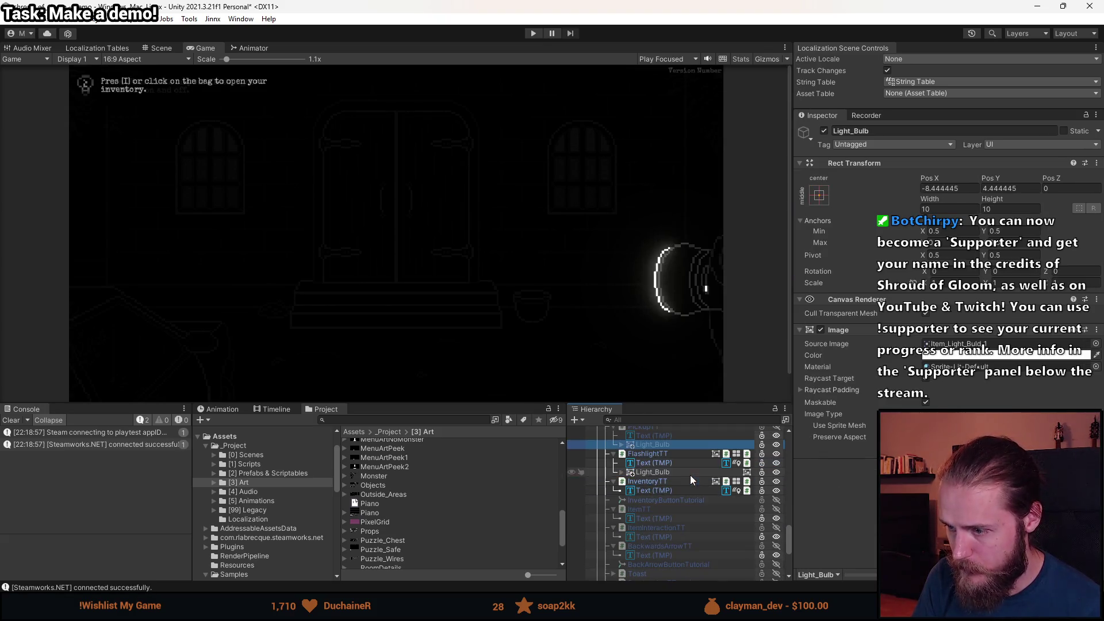
{"action": "left_click", "coordinate": [658, 512]}
{"action": "right_click", "coordinate": [658, 512]}
{"action": "left_click", "coordinate": [731, 148]}
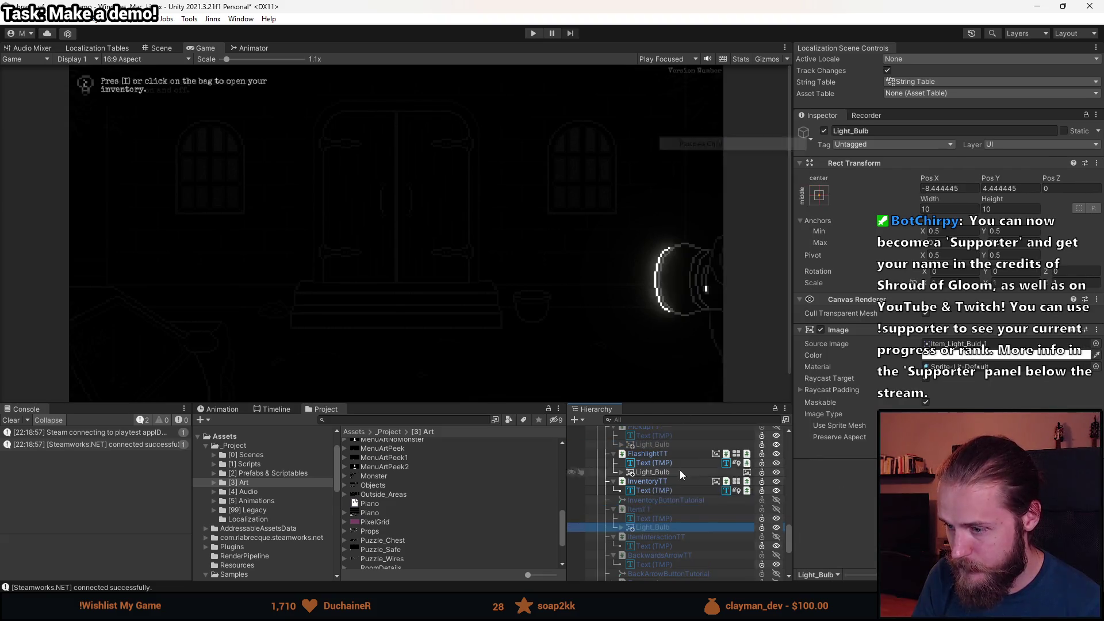
{"action": "left_click", "coordinate": [678, 537]}
{"action": "right_click", "coordinate": [679, 537]}
{"action": "left_click", "coordinate": [719, 166]}
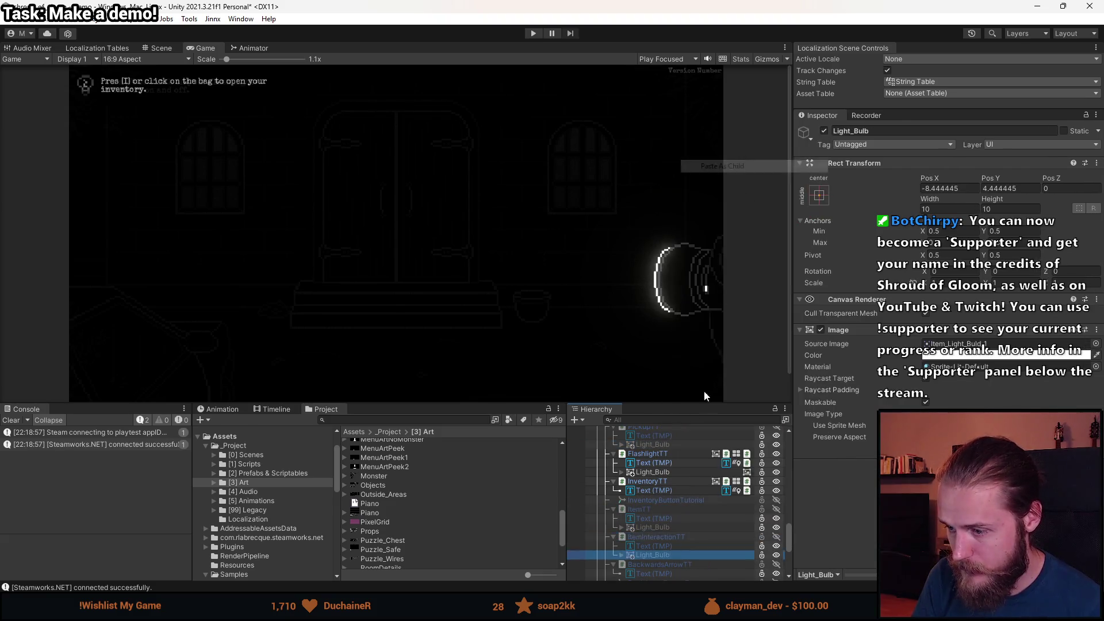
Paste the Light_Bulb as a child of BackwardsArrowTT and DumbwaiterTT.
{"action": "scroll", "coordinate": [681, 526], "scroll_direction": "down", "scroll_amount": 3}
{"action": "right_click", "coordinate": [662, 499]}
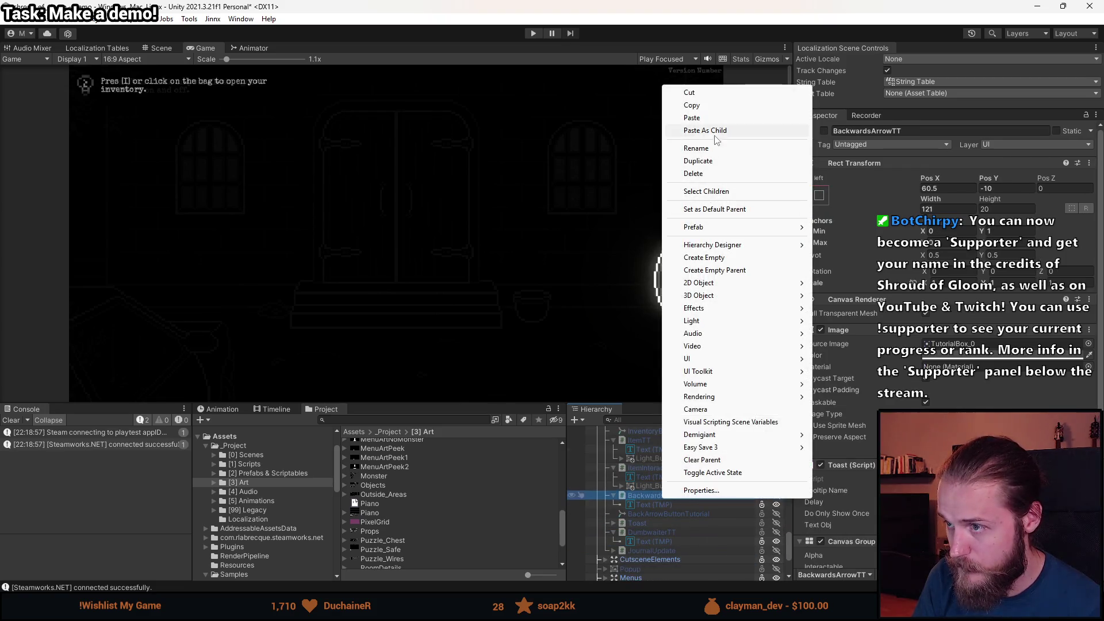
{"action": "left_click", "coordinate": [708, 131]}
{"action": "right_click", "coordinate": [664, 540]}
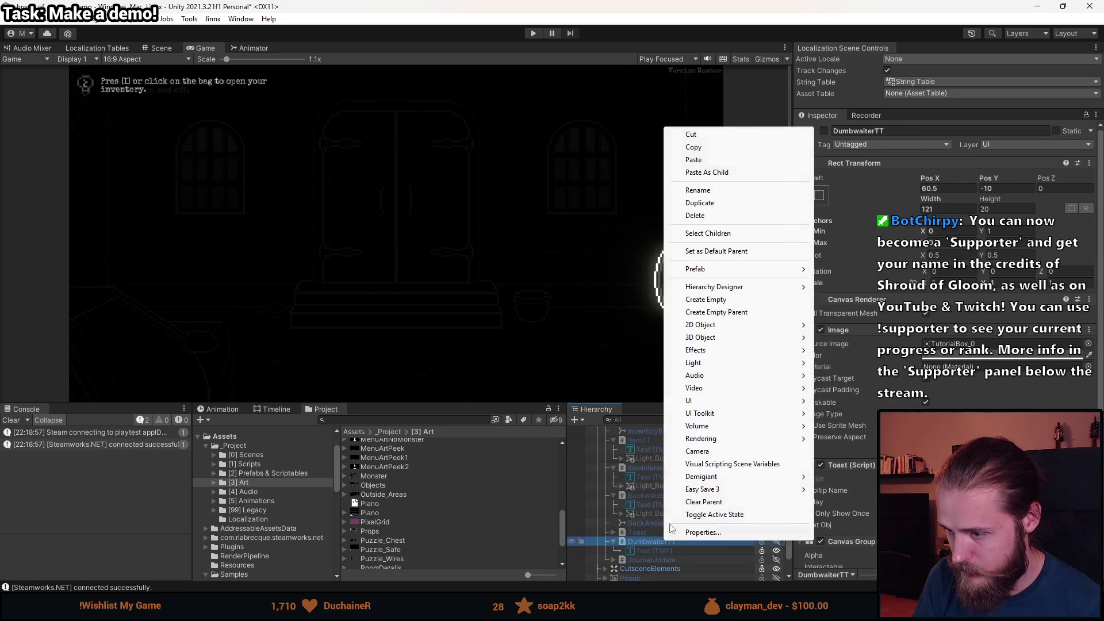
{"action": "left_click", "coordinate": [707, 172]}
{"action": "scroll", "coordinate": [692, 492], "scroll_direction": "down", "scroll_amount": 3}
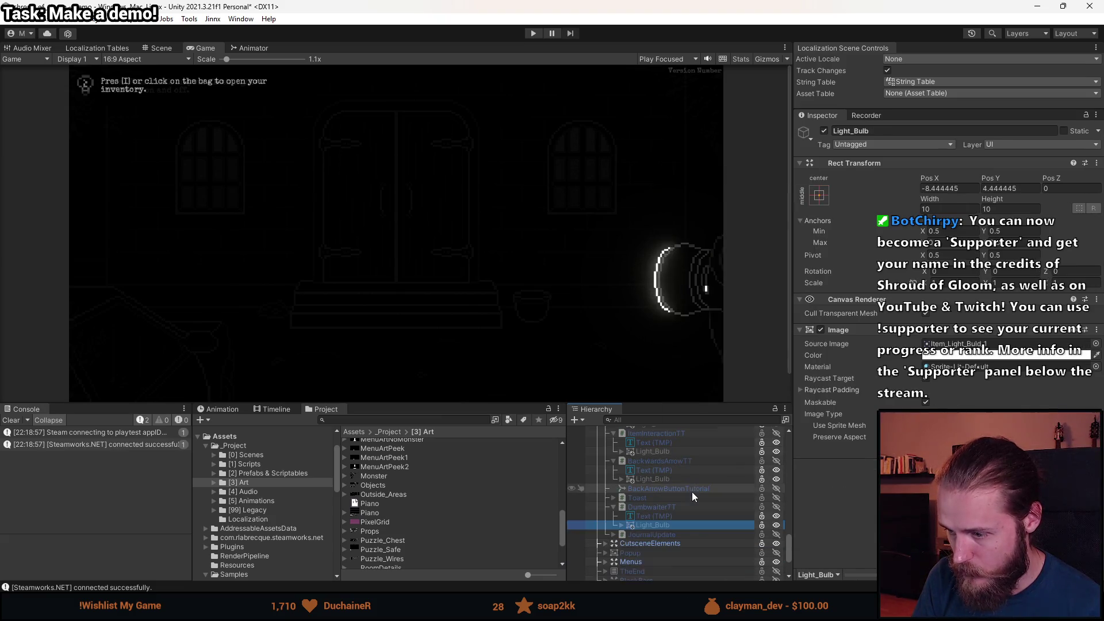
{"action": "scroll", "coordinate": [662, 521], "scroll_direction": "up", "scroll_amount": 9}
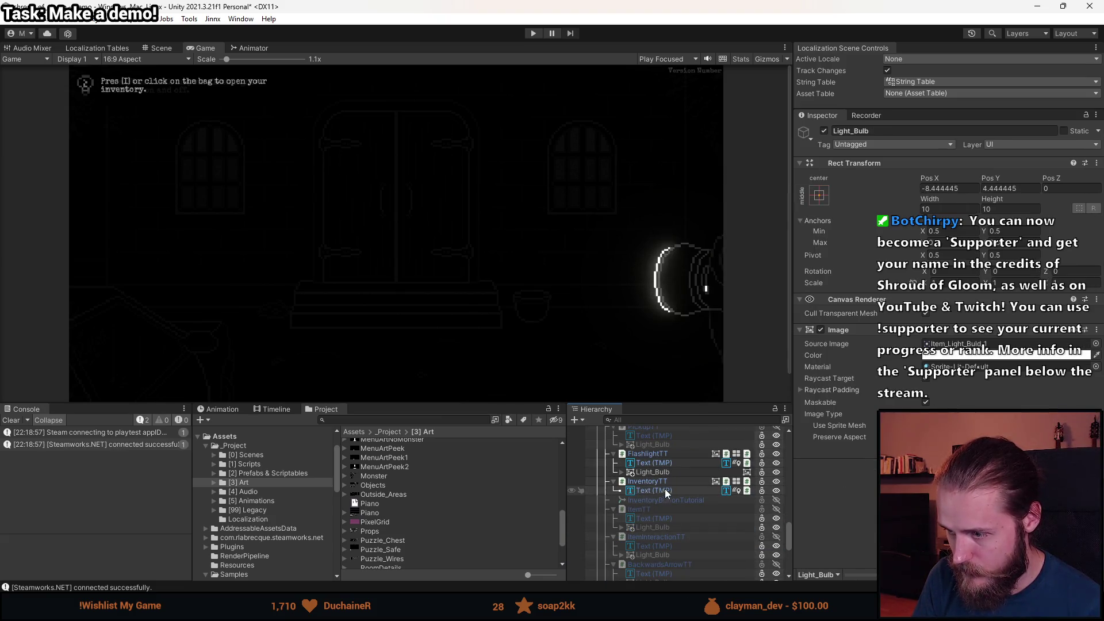
{"action": "left_click", "coordinate": [664, 470]}
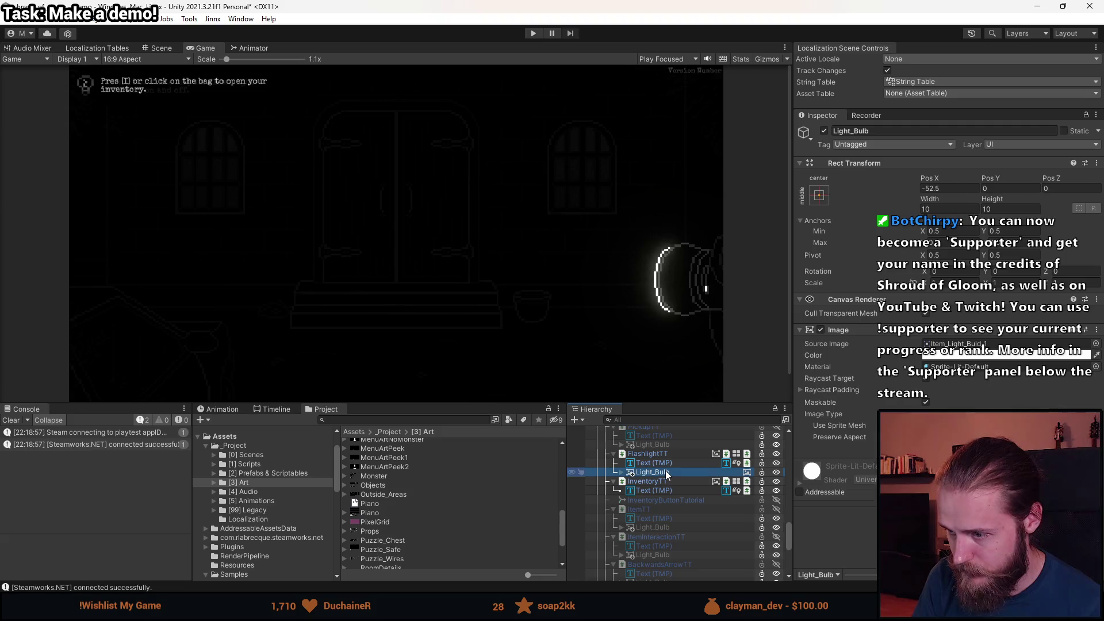
Copy the FlashlightTT Light_Bulb's Rect Transform component.
{"action": "right_click", "coordinate": [877, 166]}
{"action": "mouse_move", "coordinate": [927, 280]}
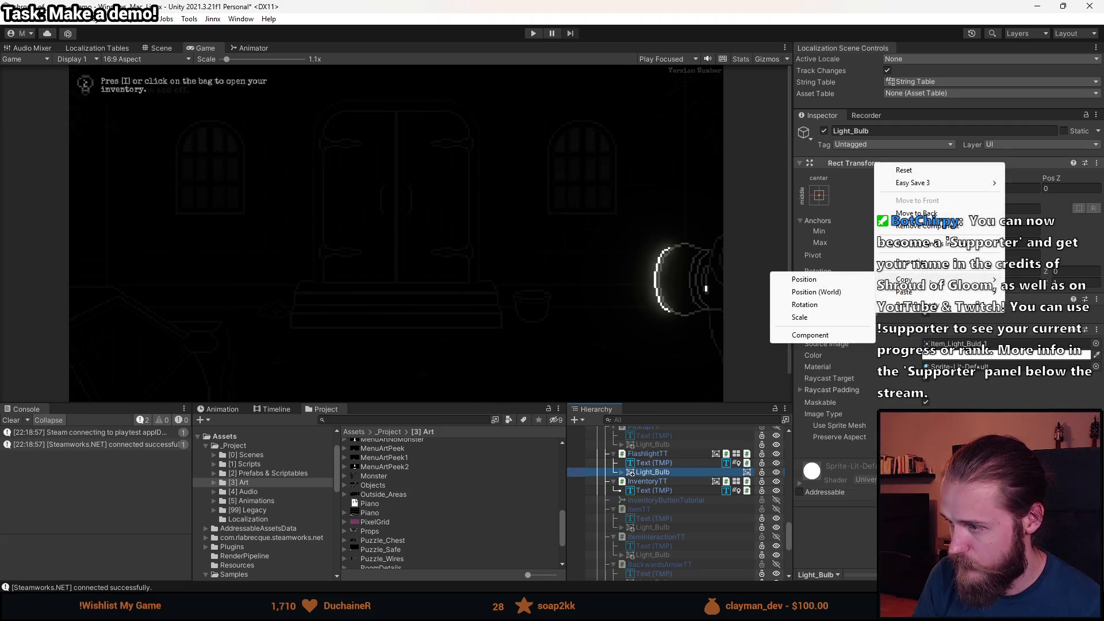
{"action": "left_click", "coordinate": [817, 335]}
Select the Light_Bulb icons under all nine tooltips, from InteractionTT through DumbwaiterTT.
{"action": "scroll", "coordinate": [684, 460], "scroll_direction": "up", "scroll_amount": 3}
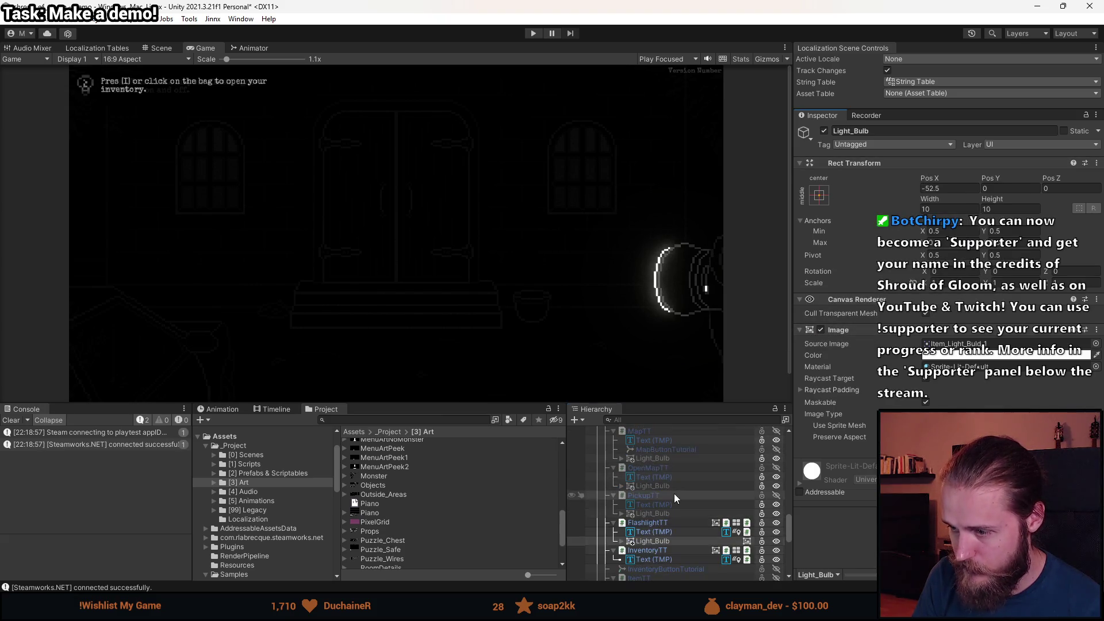
{"action": "left_click", "coordinate": [672, 526]}
{"action": "left_click", "coordinate": [671, 562], "text": "ctrl"}
{"action": "scroll", "coordinate": [671, 562], "scroll_direction": "down", "scroll_amount": 3}
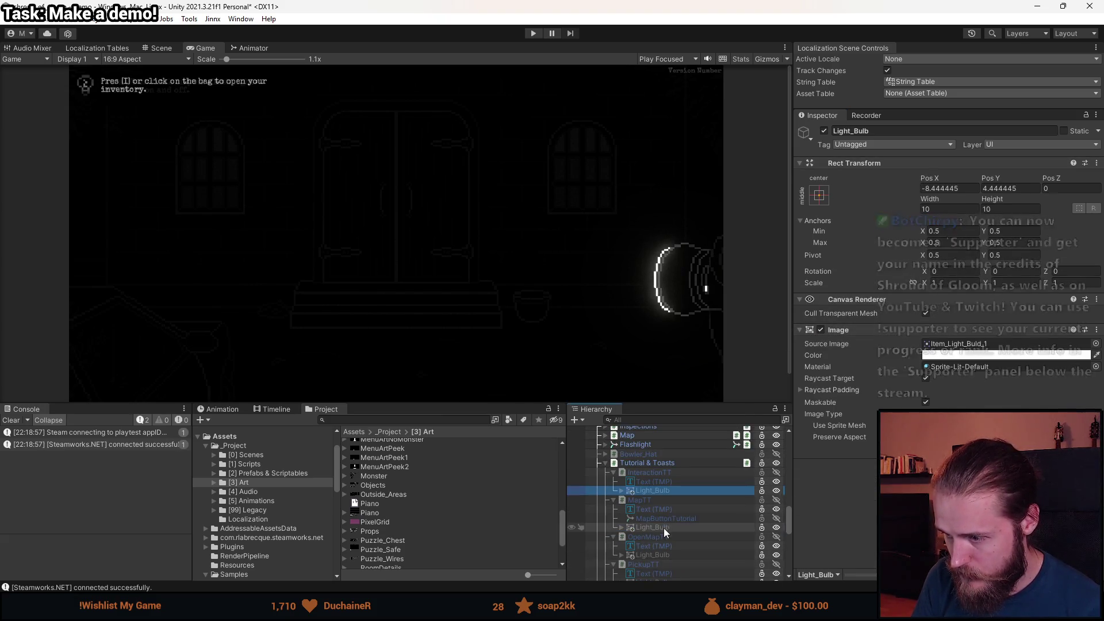
{"action": "left_click", "coordinate": [668, 556], "text": "ctrl"}
{"action": "scroll", "coordinate": [668, 556], "scroll_direction": "down", "scroll_amount": 3}
{"action": "left_click", "coordinate": [658, 549], "text": "ctrl"}
{"action": "scroll", "coordinate": [654, 546], "scroll_direction": "down", "scroll_amount": 3}
{"action": "scroll", "coordinate": [677, 541], "scroll_direction": "down", "scroll_amount": 3}
{"action": "left_click", "coordinate": [658, 506], "text": "ctrl"}
{"action": "scroll", "coordinate": [688, 527], "scroll_direction": "down", "scroll_amount": 3}
{"action": "left_click", "coordinate": [667, 527], "text": "ctrl"}
{"action": "left_click", "coordinate": [665, 556], "text": "ctrl"}
{"action": "scroll", "coordinate": [692, 540], "scroll_direction": "down", "scroll_amount": 4}
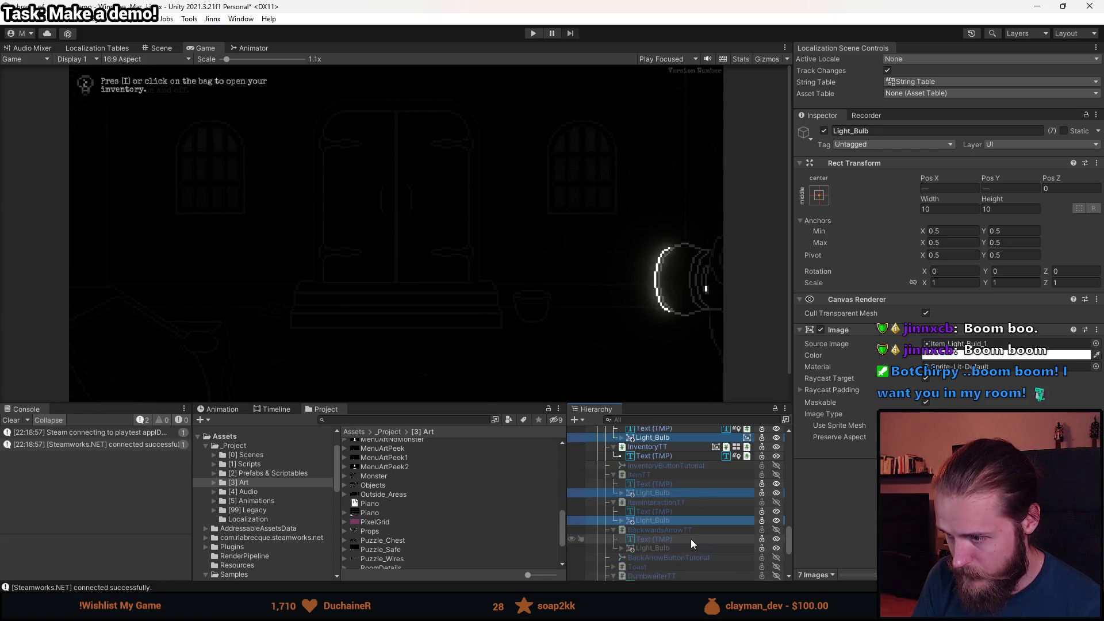
{"action": "left_click", "coordinate": [653, 514], "text": "ctrl"}
{"action": "left_click", "coordinate": [653, 560], "text": "ctrl"}
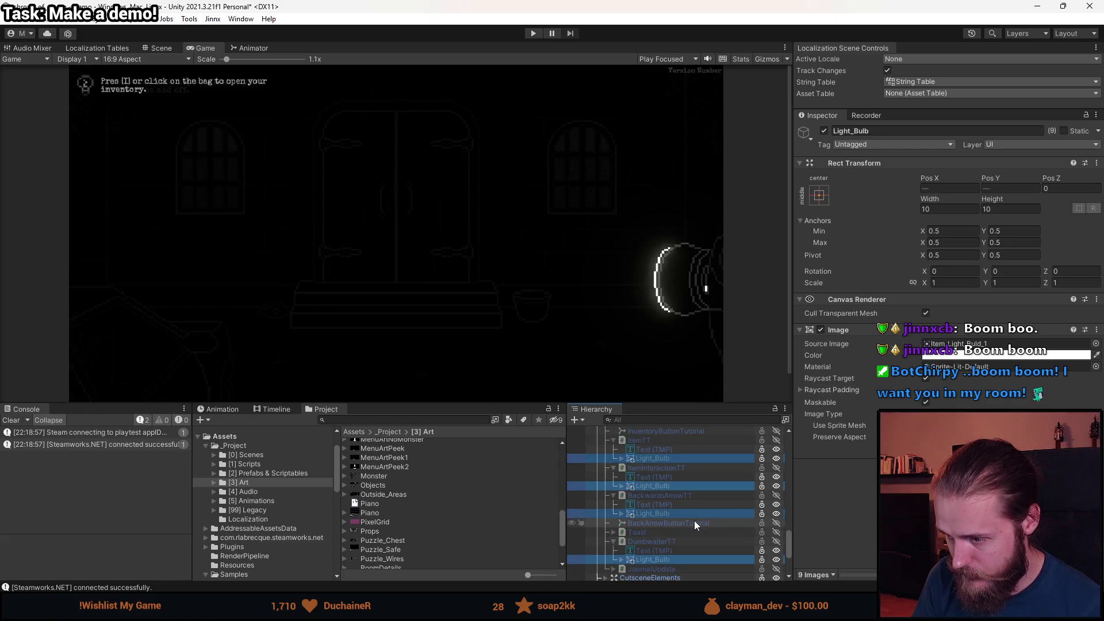
{"action": "scroll", "coordinate": [693, 509], "scroll_direction": "up", "scroll_amount": 2}
{"action": "scroll", "coordinate": [692, 504], "scroll_direction": "up", "scroll_amount": 8}
Paste the copied Rect Transform values into every selected icon, then collapse the tooltip hierarchies.
{"action": "right_click", "coordinate": [872, 163]}
{"action": "mouse_move", "coordinate": [920, 292]}
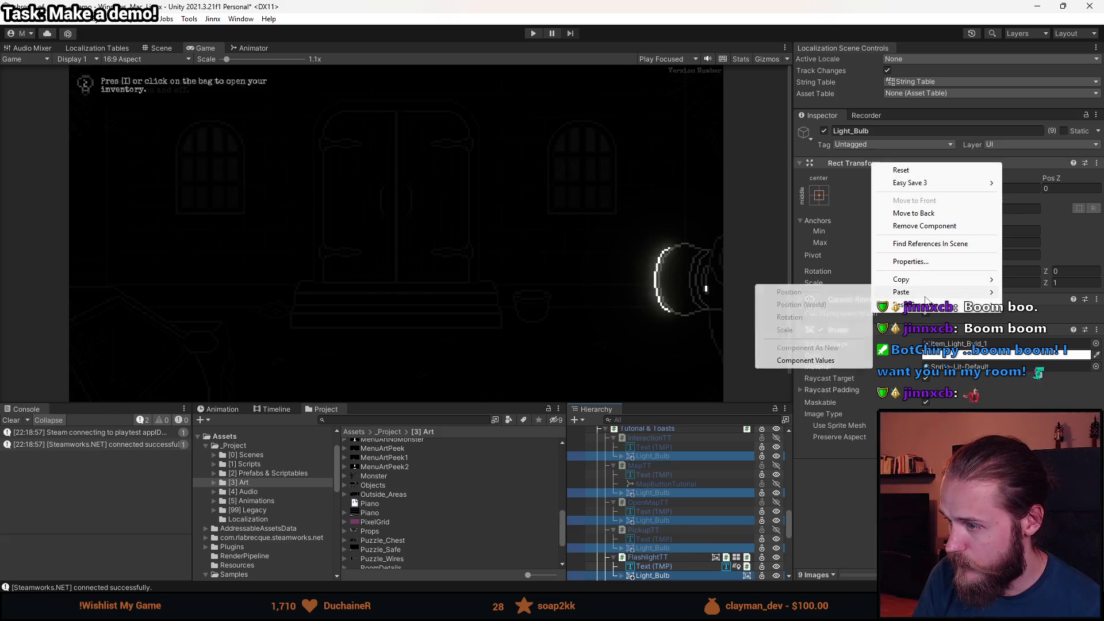
{"action": "left_click", "coordinate": [811, 361]}
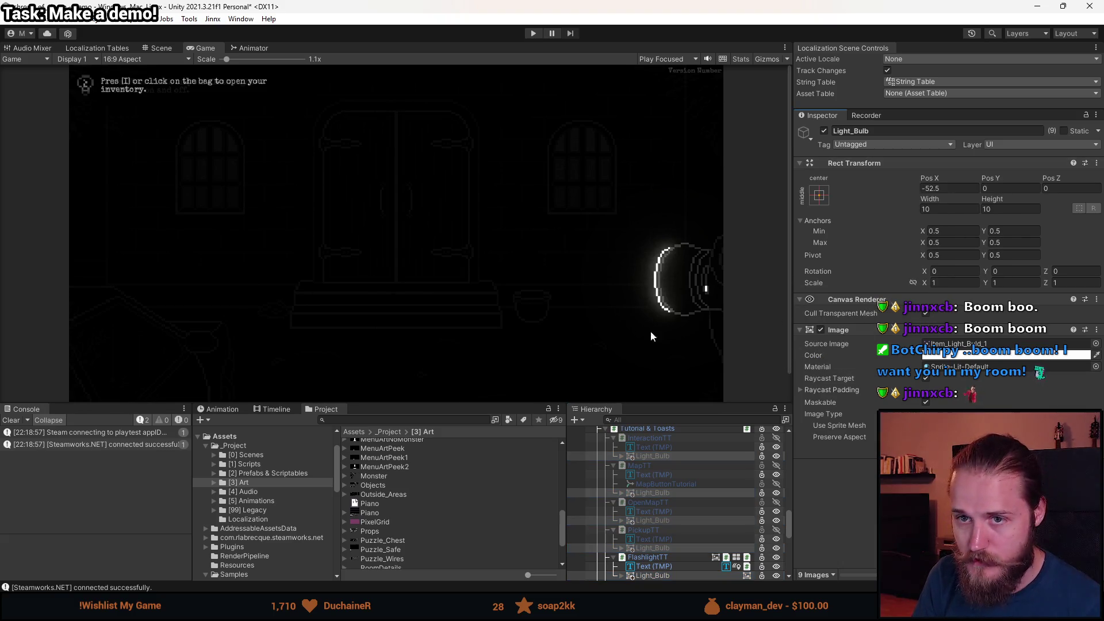
{"action": "left_click", "coordinate": [614, 557]}
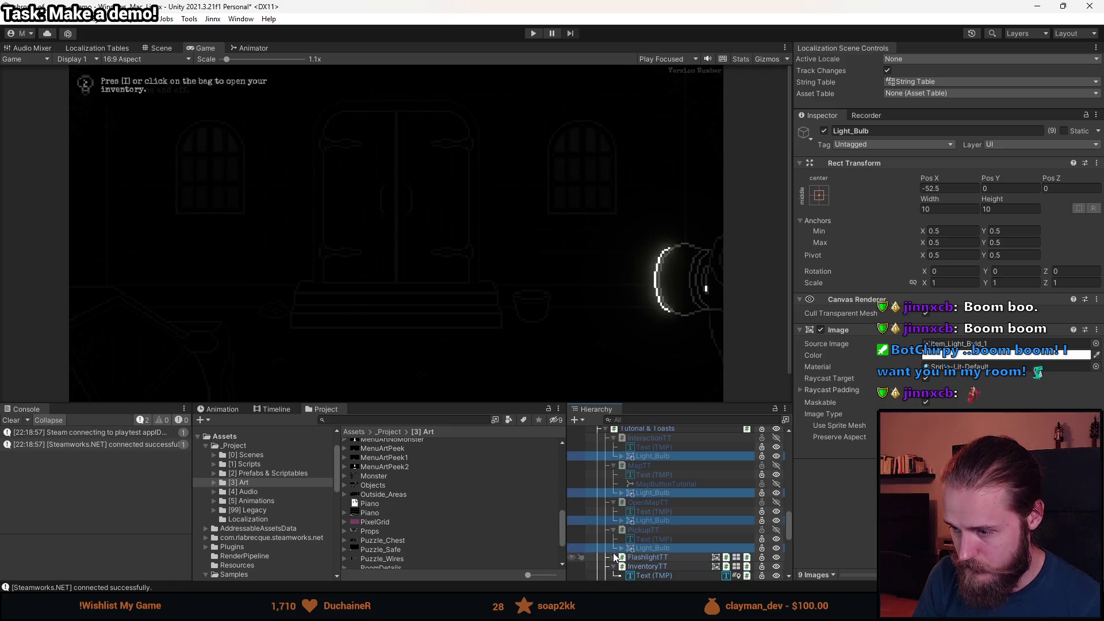
{"action": "left_click", "coordinate": [613, 530]}
{"action": "left_click", "coordinate": [614, 502]}
{"action": "left_click", "coordinate": [614, 465]}
{"action": "scroll", "coordinate": [606, 468], "scroll_direction": "up", "scroll_amount": 2}
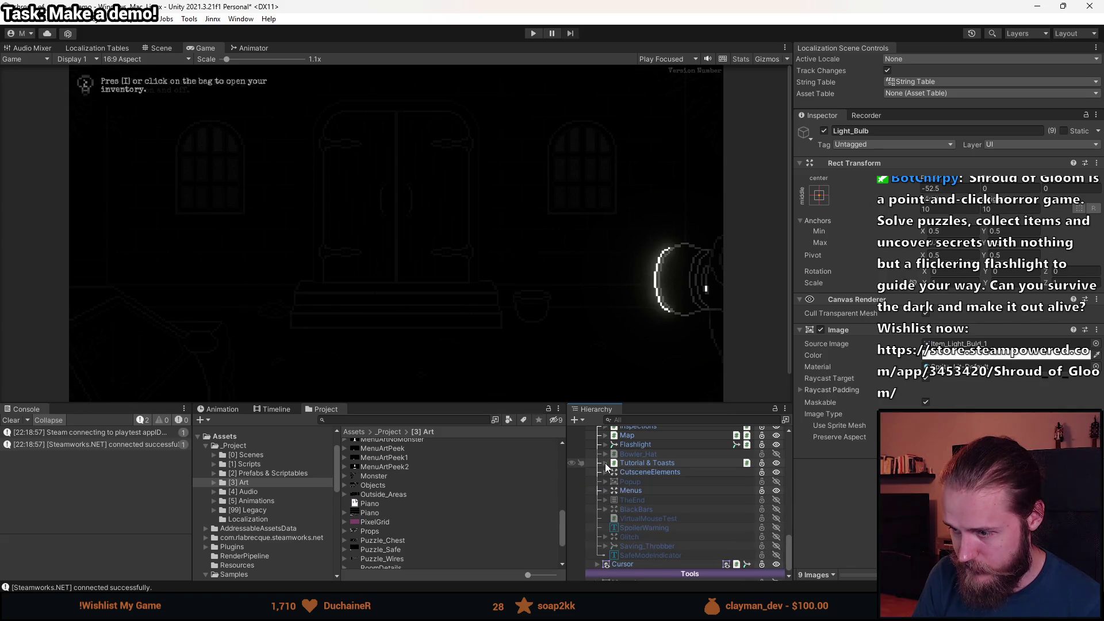
Deactivate the FlashlightTT tooltip and leave InventoryTT active for previewing.
{"action": "left_click", "coordinate": [613, 473]}
{"action": "left_click", "coordinate": [613, 519]}
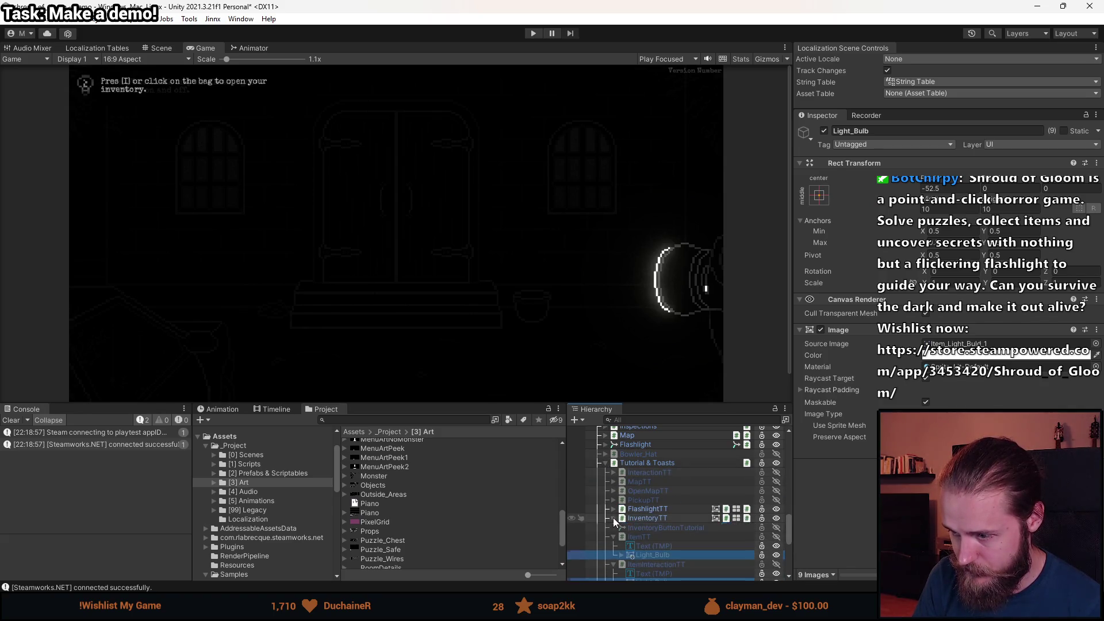
{"action": "left_click", "coordinate": [636, 519]}
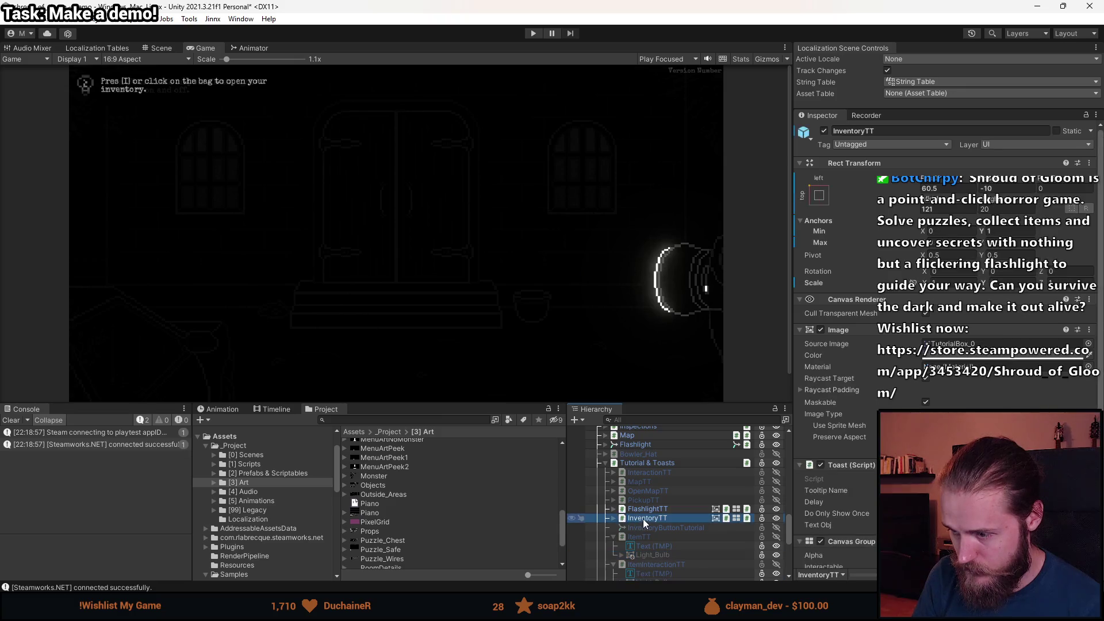
{"action": "key", "text": "alt+shift+a"}
{"action": "left_click", "coordinate": [643, 510]}
{"action": "key", "text": "alt+shift+a"}
{"action": "left_click", "coordinate": [639, 519]}
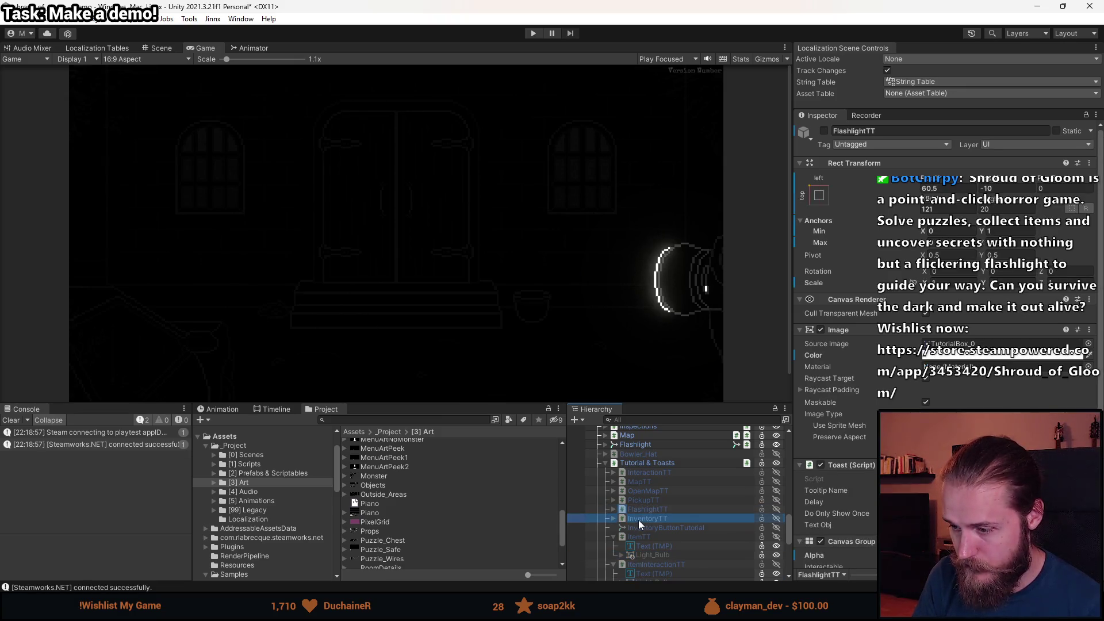
{"action": "key", "text": "alt+shift+a"}
Paste the Light_Bulb icon as a child of InventoryTT.
{"action": "left_click", "coordinate": [614, 519]}
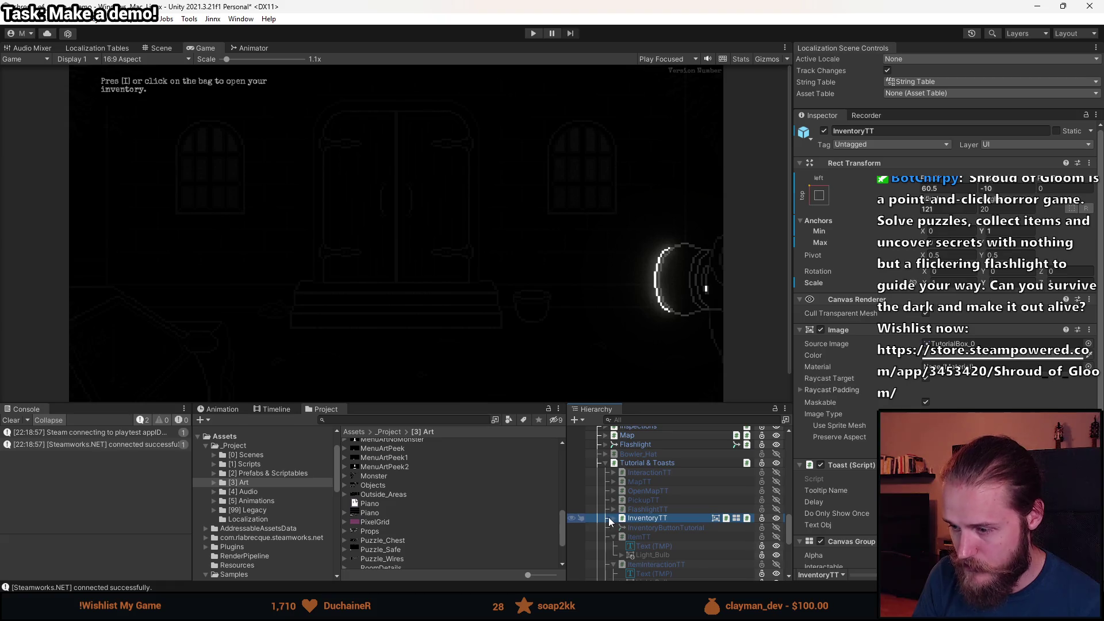
{"action": "right_click", "coordinate": [656, 520]}
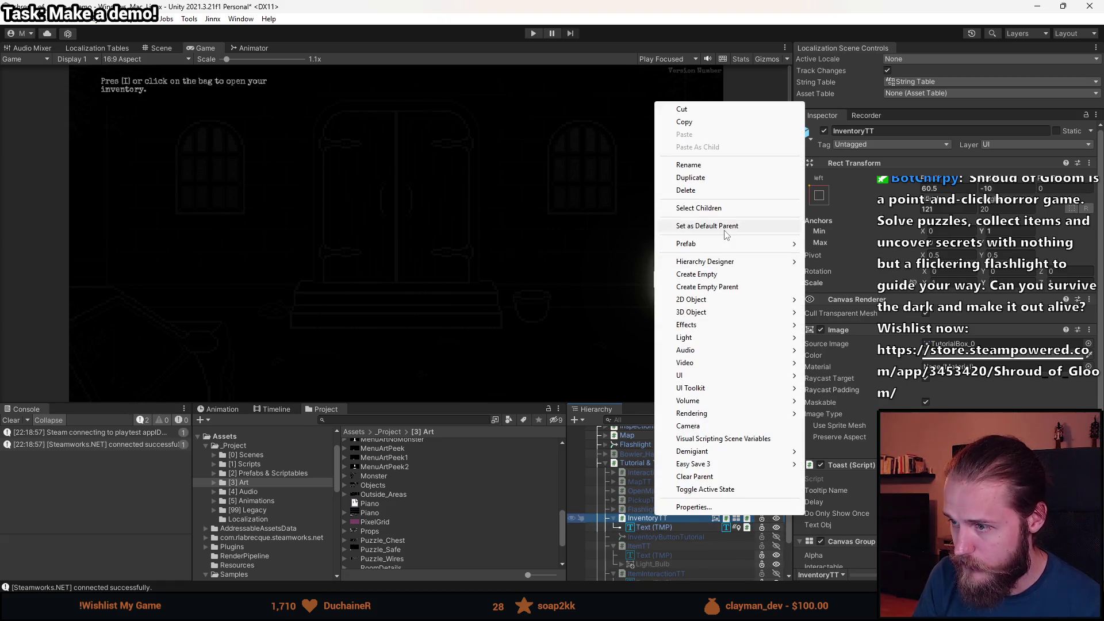
{"action": "left_click", "coordinate": [613, 509]}
{"action": "right_click", "coordinate": [644, 537]}
{"action": "left_click", "coordinate": [690, 169]}
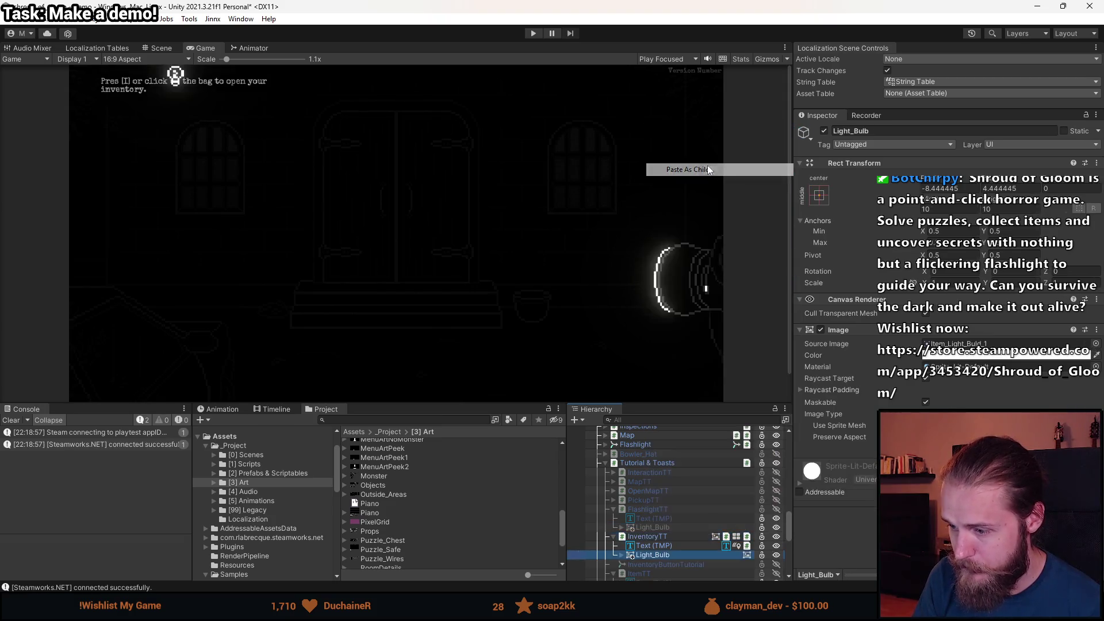
Copy the FlashlightTT Light_Bulb's Rect Transform and paste its values onto InventoryTT's new icon.
{"action": "right_click", "coordinate": [852, 163]}
{"action": "left_click", "coordinate": [659, 529]}
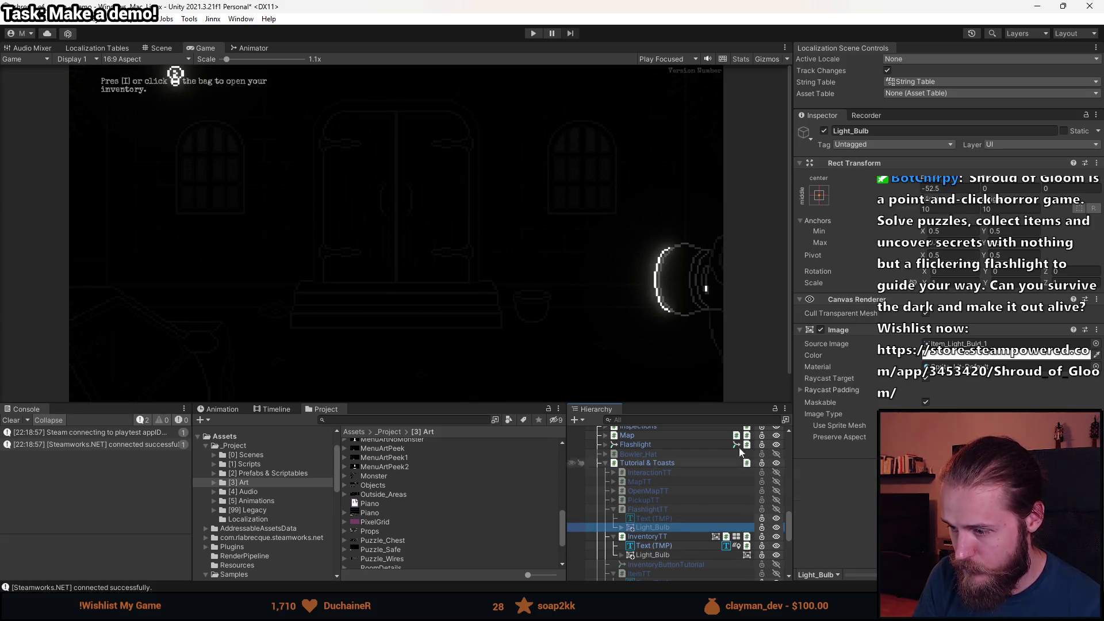
{"action": "right_click", "coordinate": [851, 166]}
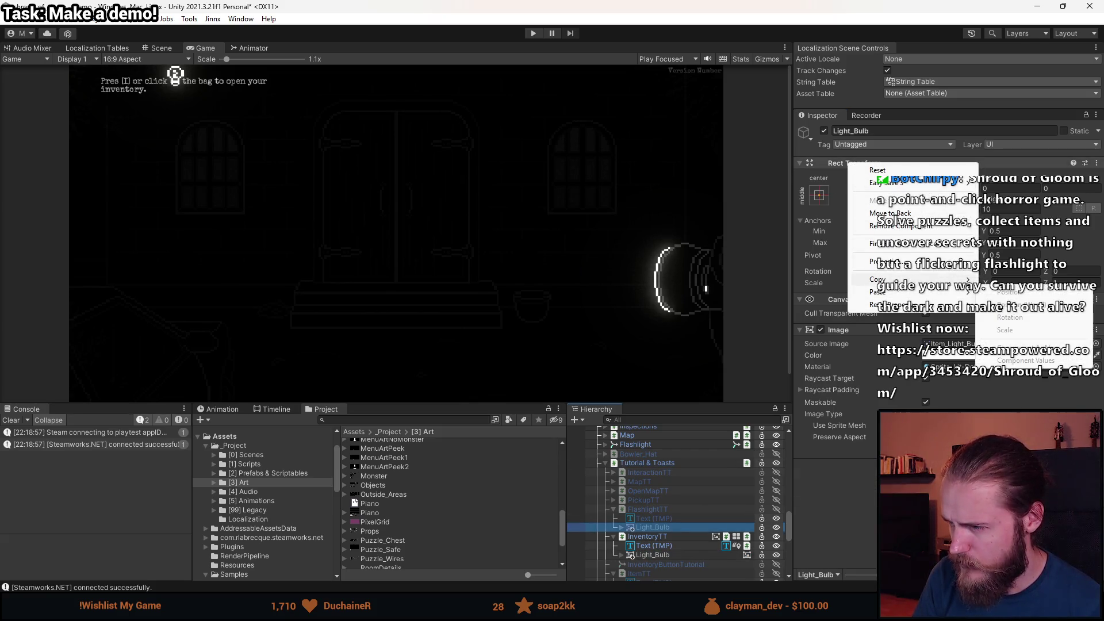
{"action": "mouse_move", "coordinate": [895, 292]}
{"action": "left_click", "coordinate": [949, 326]}
{"action": "left_click", "coordinate": [662, 555]}
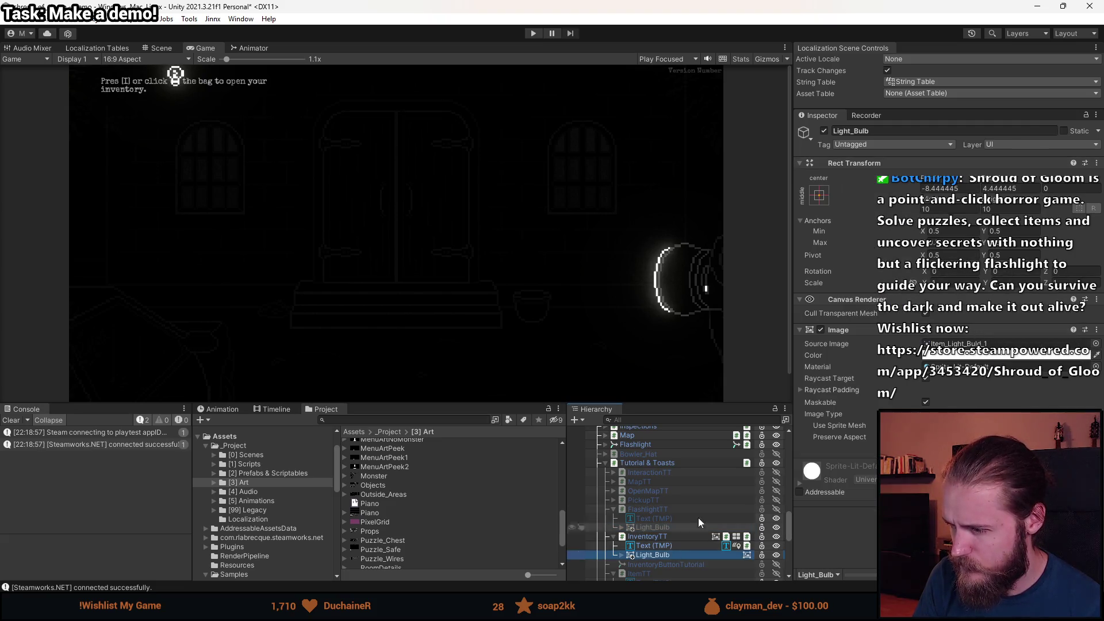
{"action": "right_click", "coordinate": [861, 164]}
{"action": "mouse_move", "coordinate": [897, 293]}
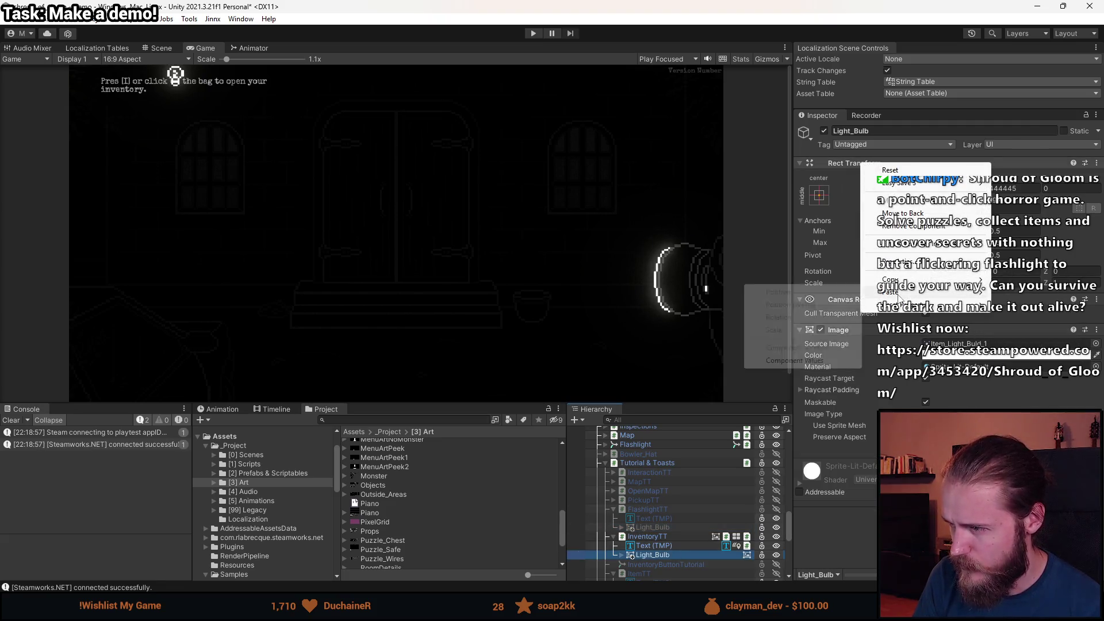
{"action": "left_click", "coordinate": [797, 362]}
Collapse InventoryTT and activate the OpenMapTT tooltip to preview it.
{"action": "left_click", "coordinate": [614, 536]}
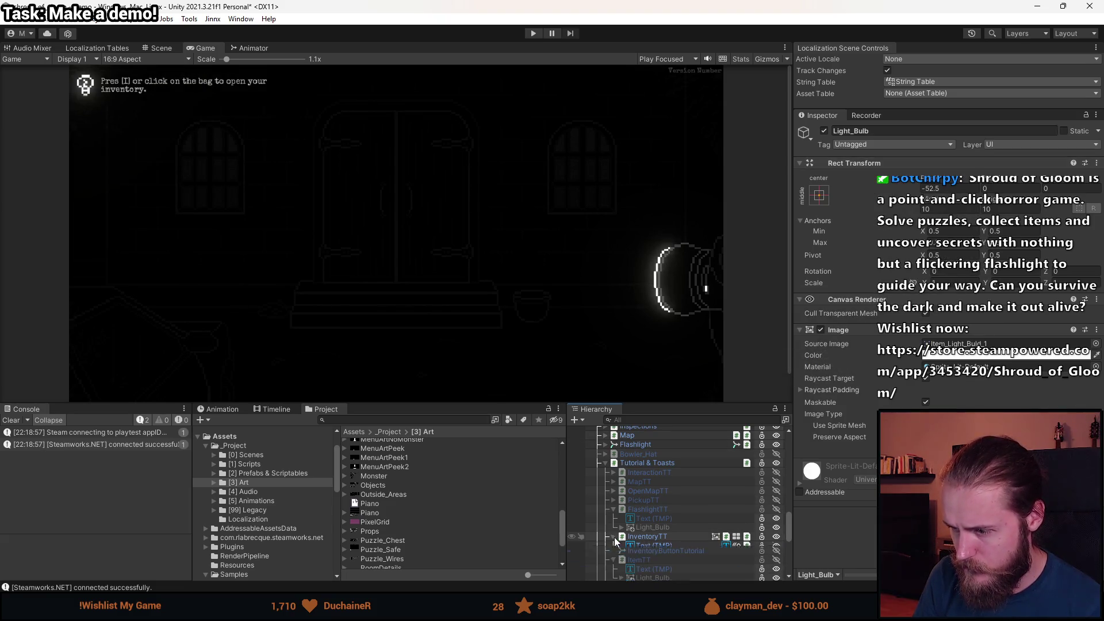
{"action": "left_click", "coordinate": [643, 535]}
{"action": "left_click", "coordinate": [646, 492]}
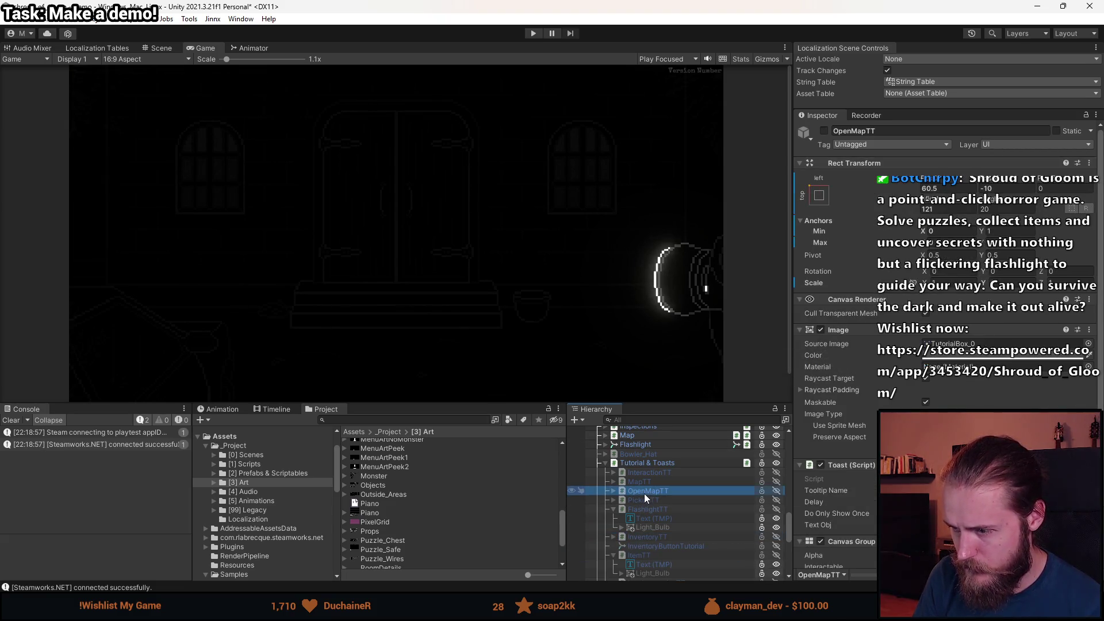
{"action": "key", "text": "alt+shift+a"}
{"action": "key", "text": "alt+shift+a"}
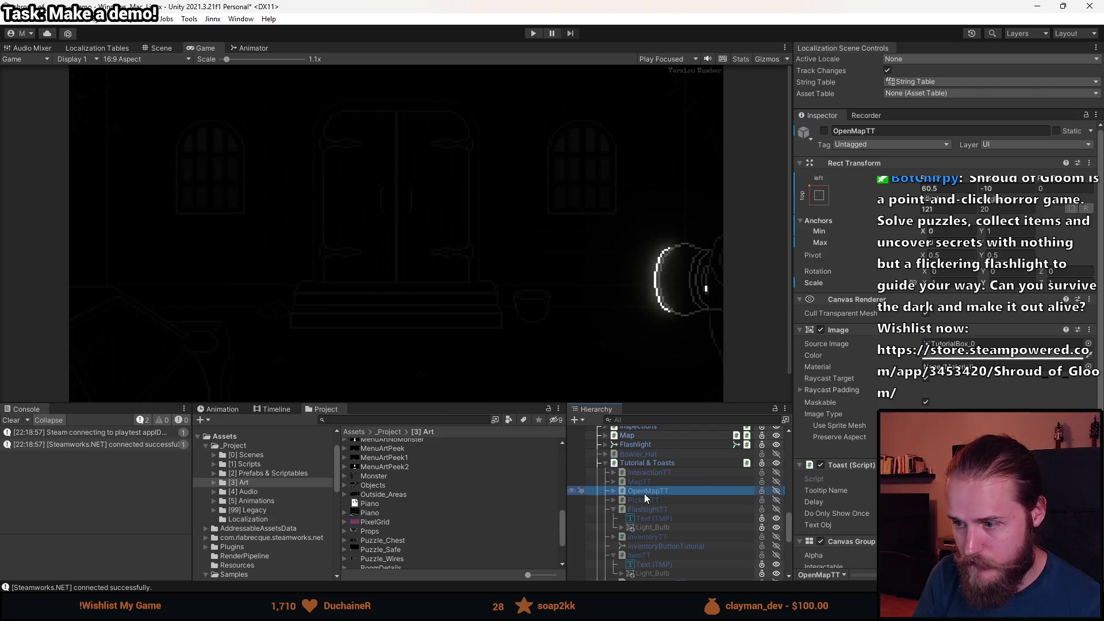
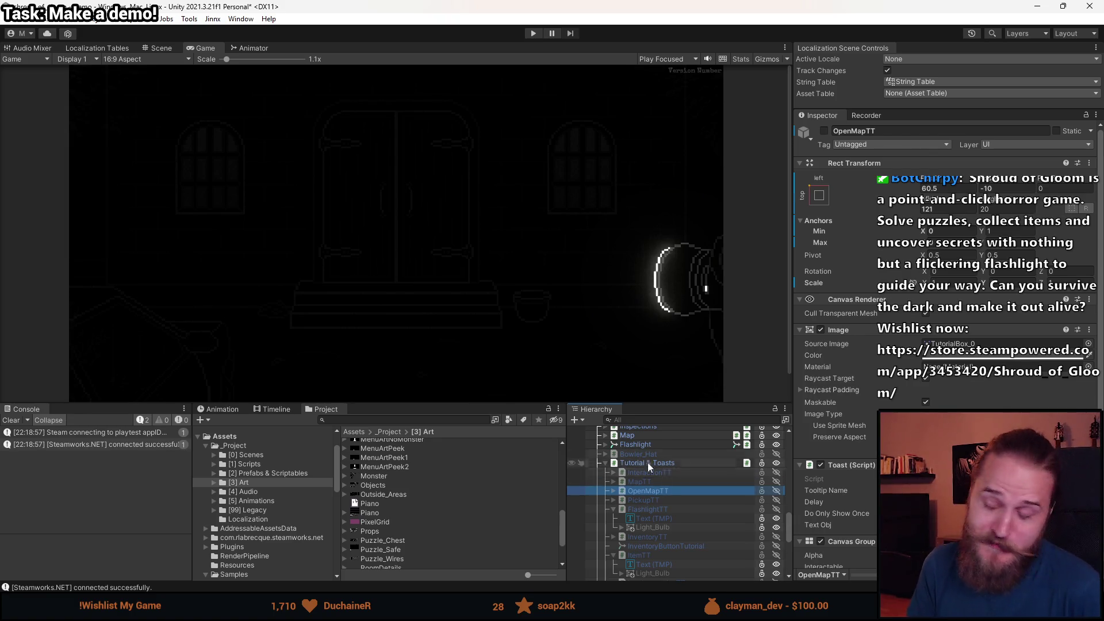
Inspect the FlashlightTT and ItemTT tutorial toasts in the Hierarchy, collapsing their child objects.
{"action": "left_click", "coordinate": [656, 510]}
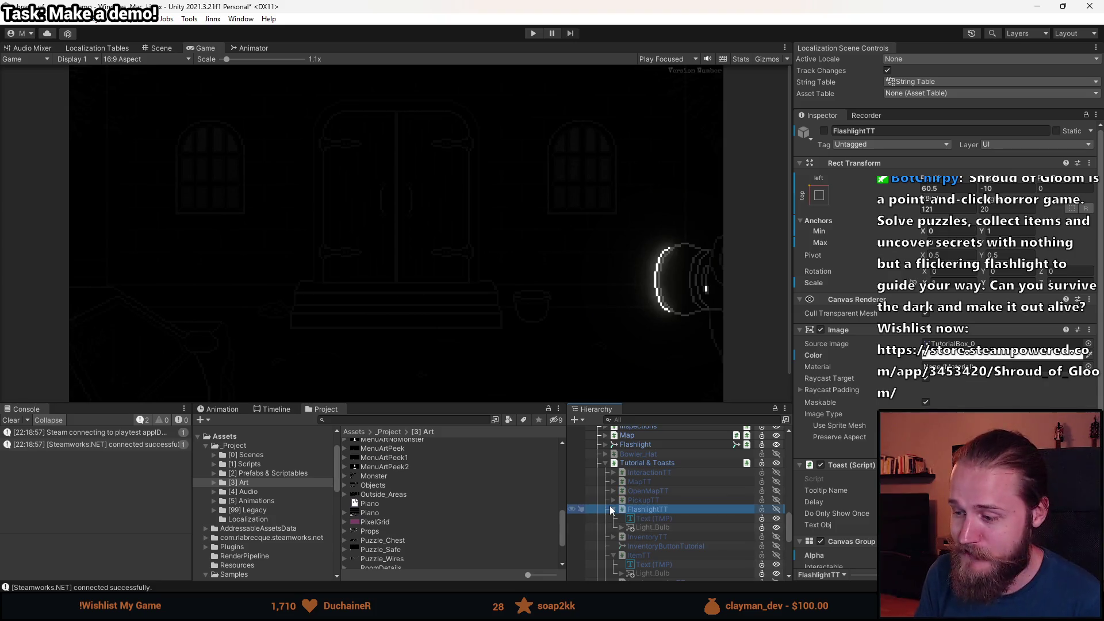
{"action": "left_click", "coordinate": [613, 510]}
{"action": "left_click", "coordinate": [616, 536]}
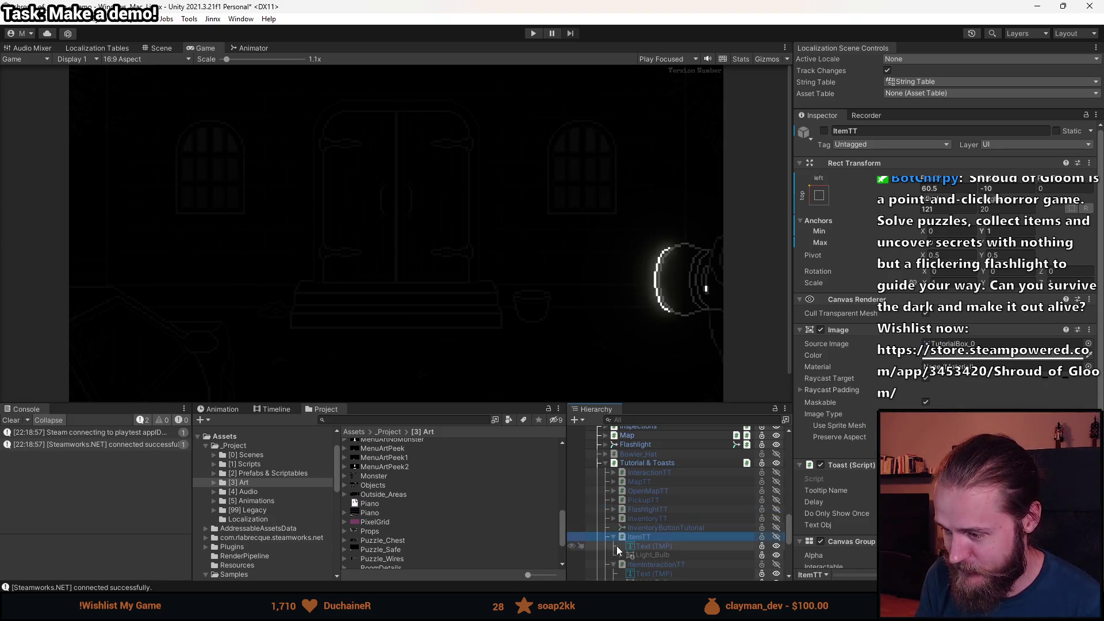
{"action": "left_click", "coordinate": [614, 547]}
{"action": "scroll", "coordinate": [615, 546], "scroll_direction": "down", "scroll_amount": 2}
{"action": "left_click", "coordinate": [614, 520]}
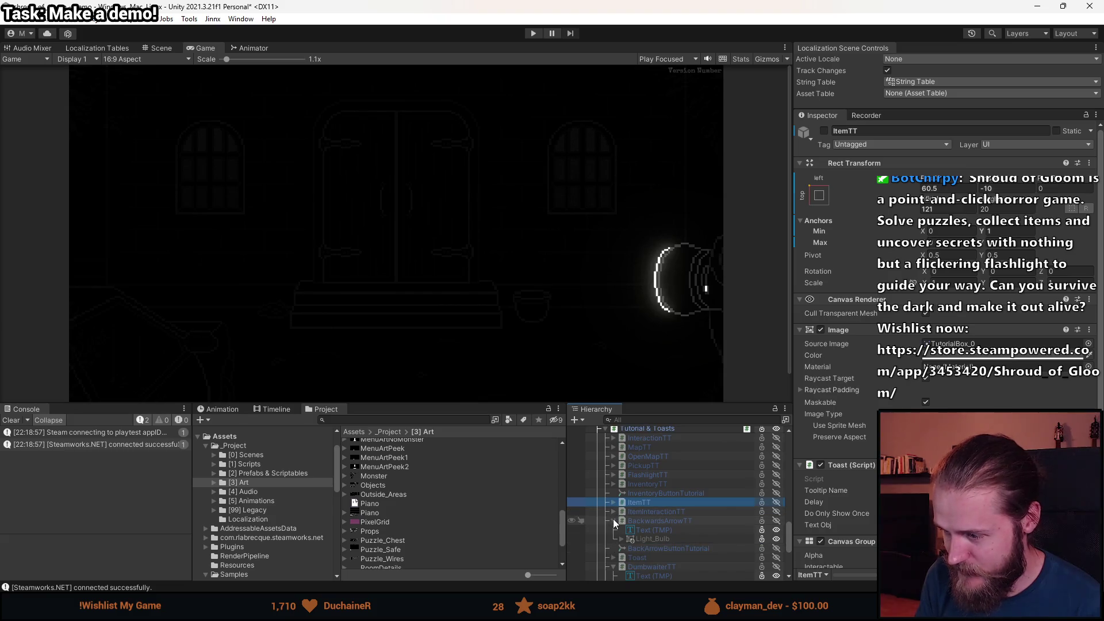
{"action": "scroll", "coordinate": [630, 544], "scroll_direction": "up", "scroll_amount": 3}
Review the UI (Canvas) prefab overrides, then enlarge the game view.
{"action": "left_click", "coordinate": [631, 510]}
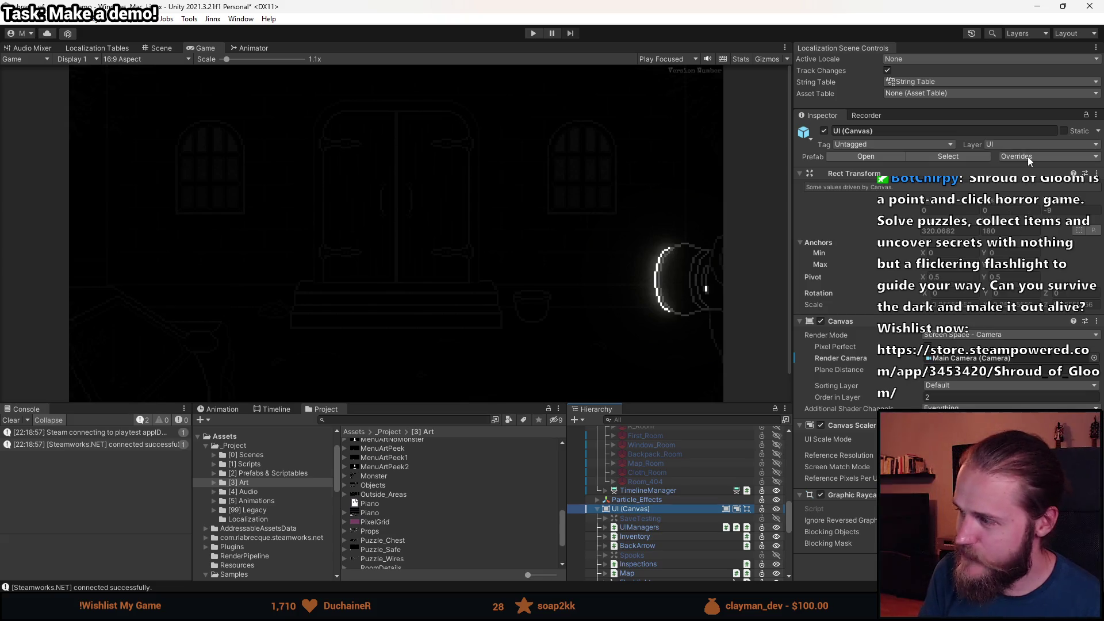
{"action": "left_click", "coordinate": [1030, 157]}
{"action": "key", "text": "Escape"}
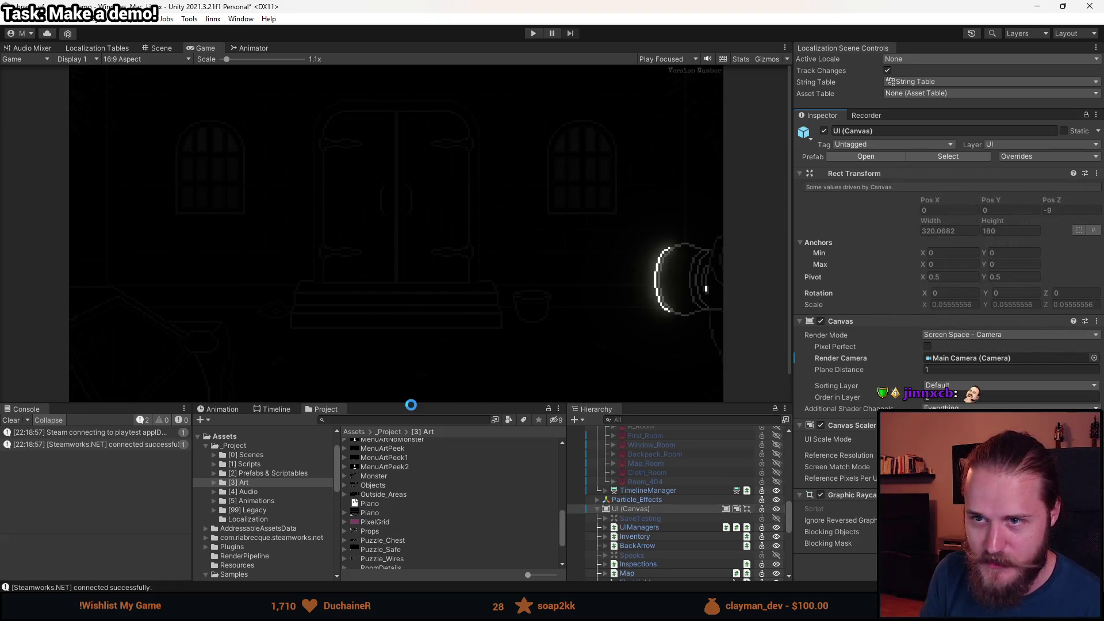
{"action": "left_click_drag", "start_coordinate": [437, 405], "coordinate": [431, 463]}
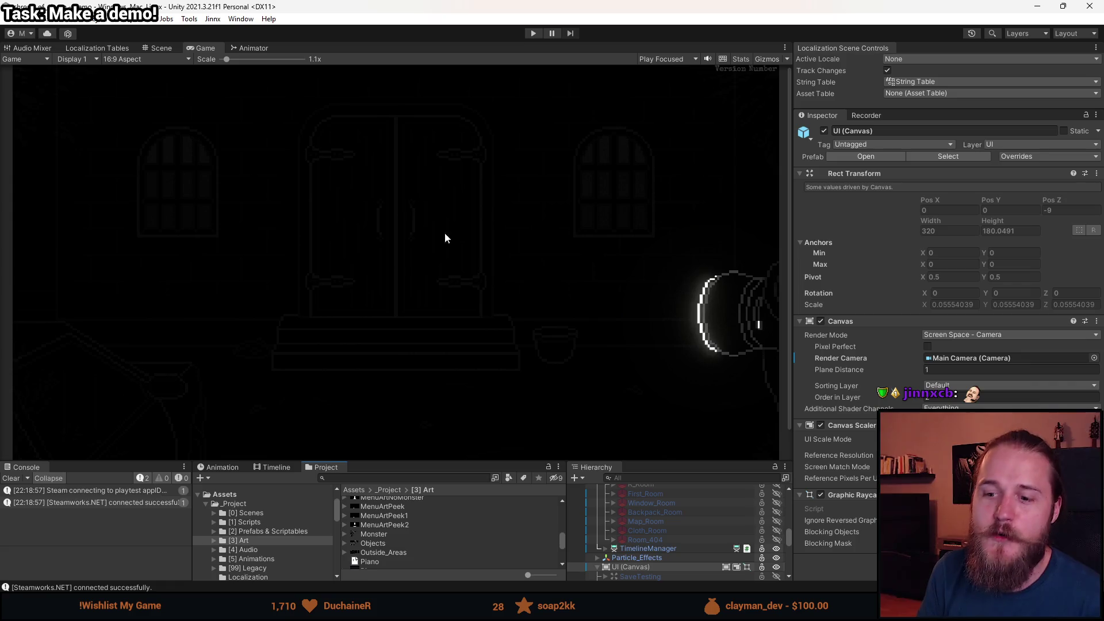
Enter Play mode and quit to the game's main menu.
{"action": "left_click", "coordinate": [533, 33]}
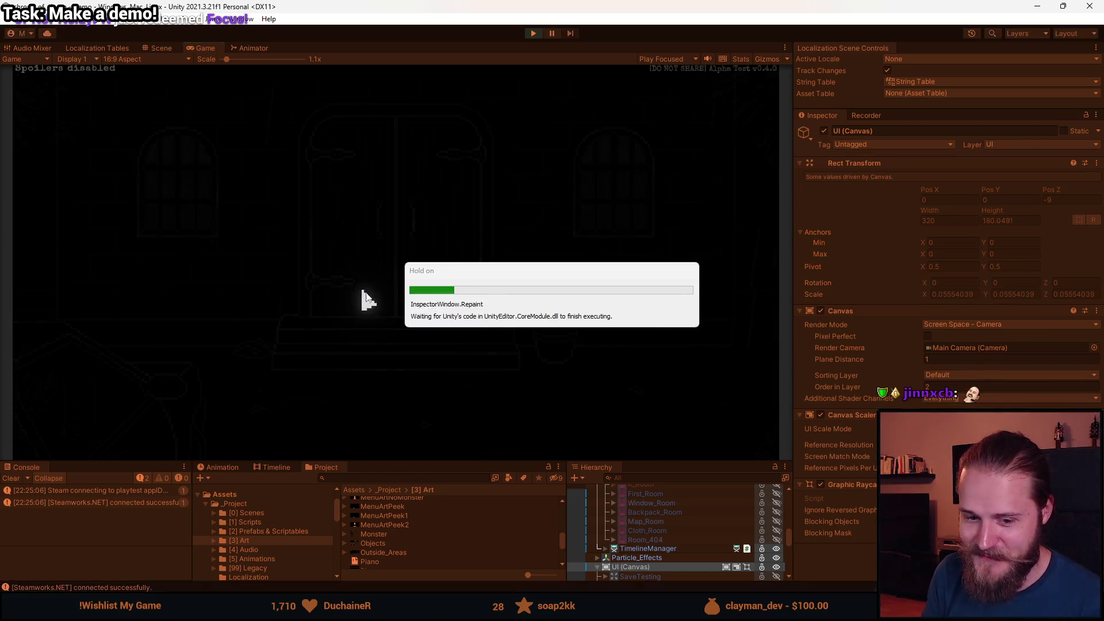
{"action": "key", "text": "Escape"}
{"action": "left_click", "coordinate": [406, 339]}
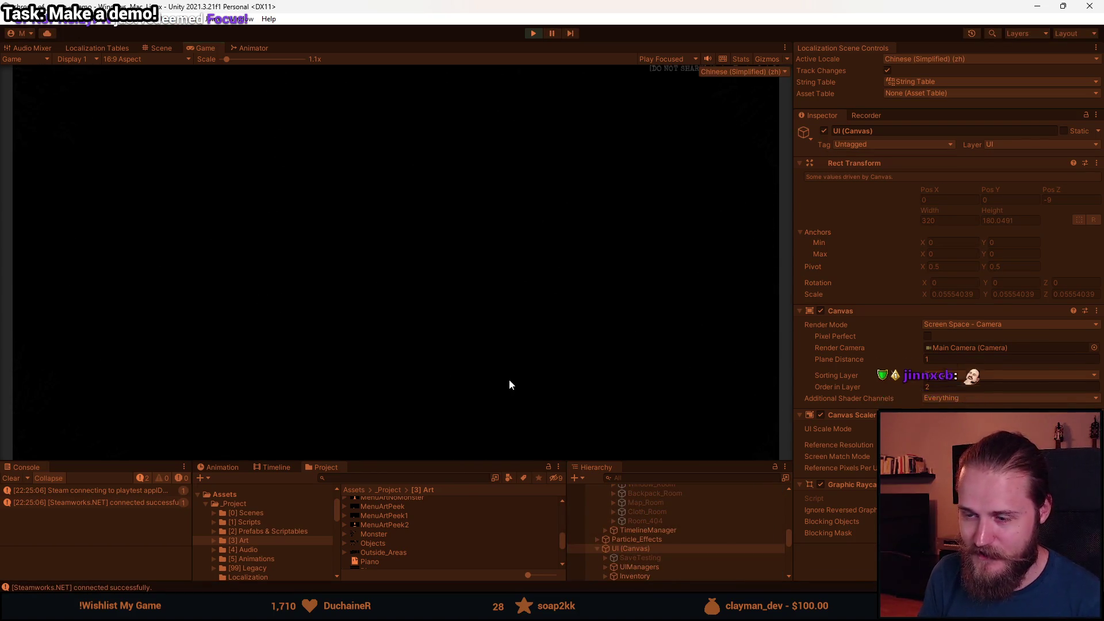
Switch the game language to English, maximize the Game view, and start a new game.
{"action": "left_click", "coordinate": [198, 342]}
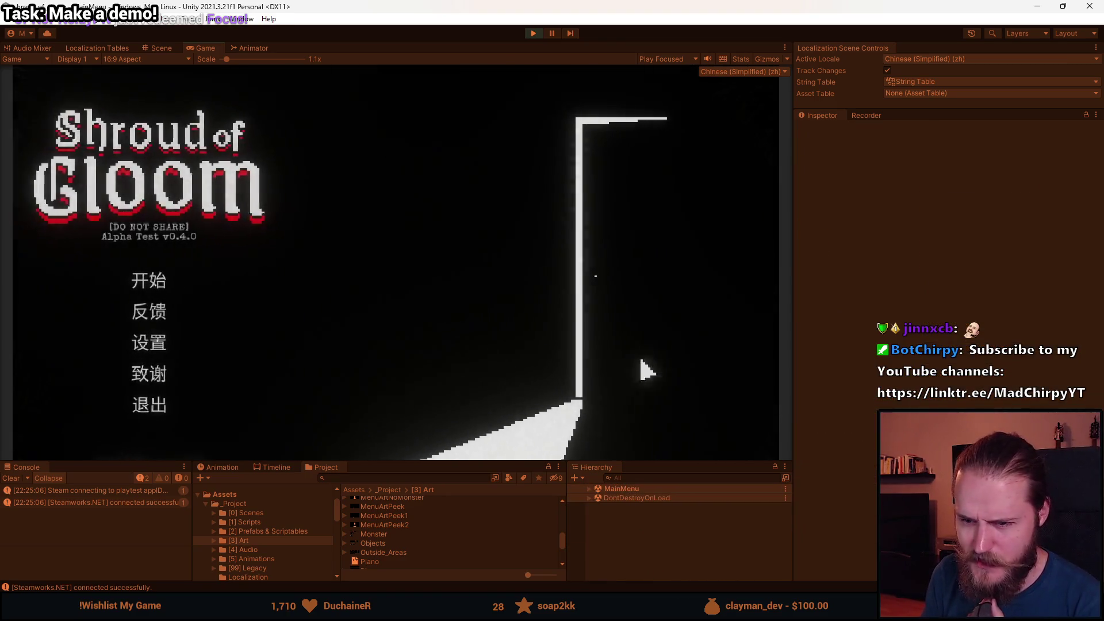
{"action": "left_click", "coordinate": [584, 352]}
{"action": "left_click", "coordinate": [526, 196]}
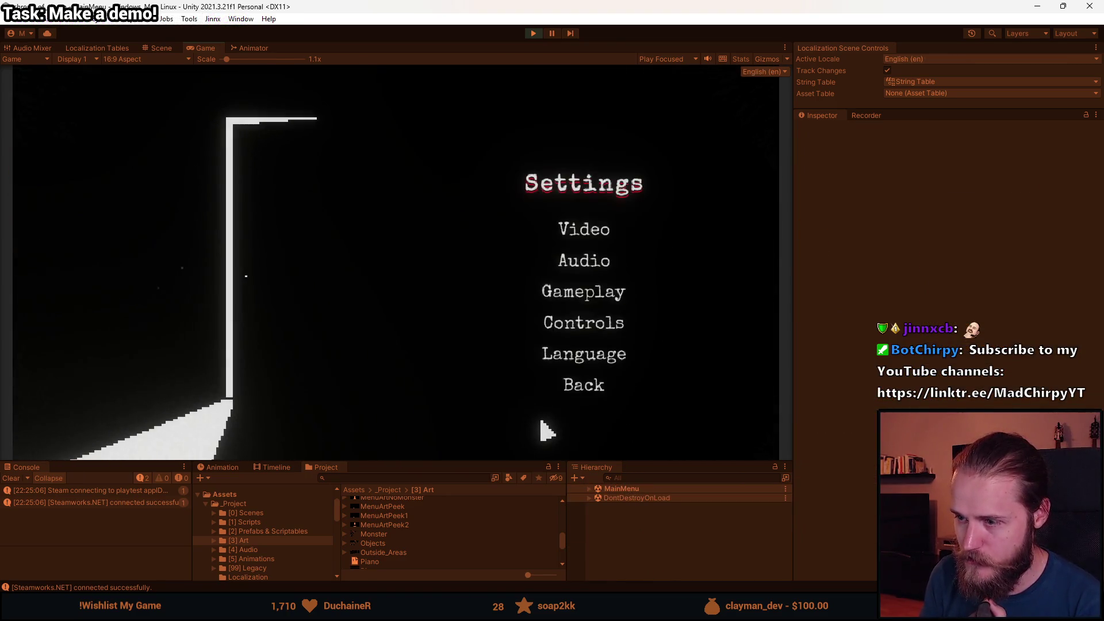
{"action": "left_click", "coordinate": [584, 384]}
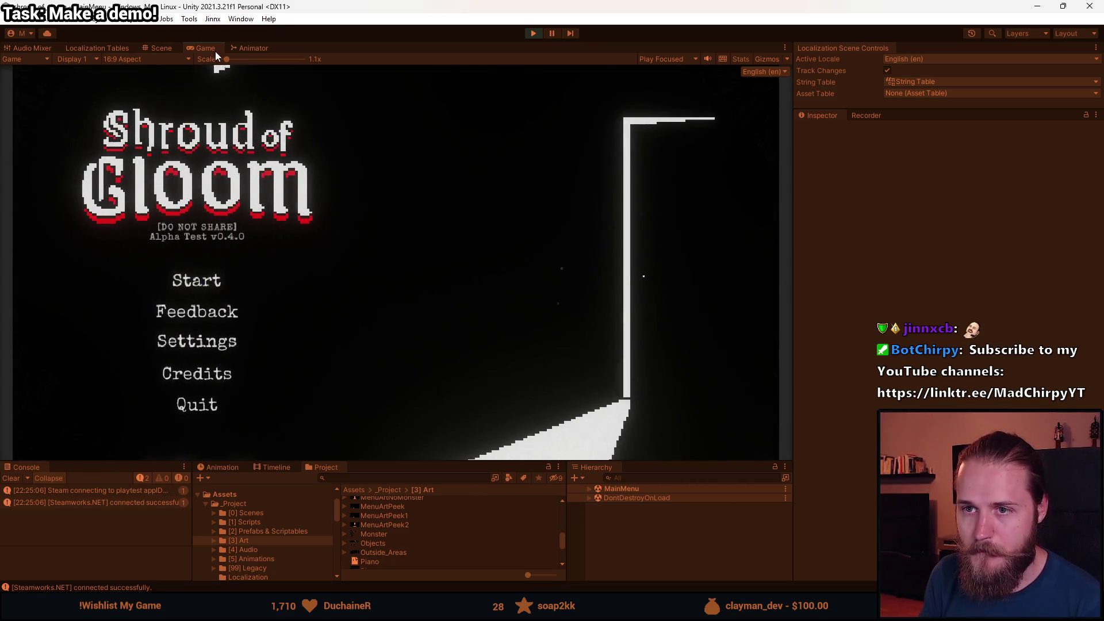
{"action": "key", "text": "shift+space"}
{"action": "left_click", "coordinate": [289, 352]}
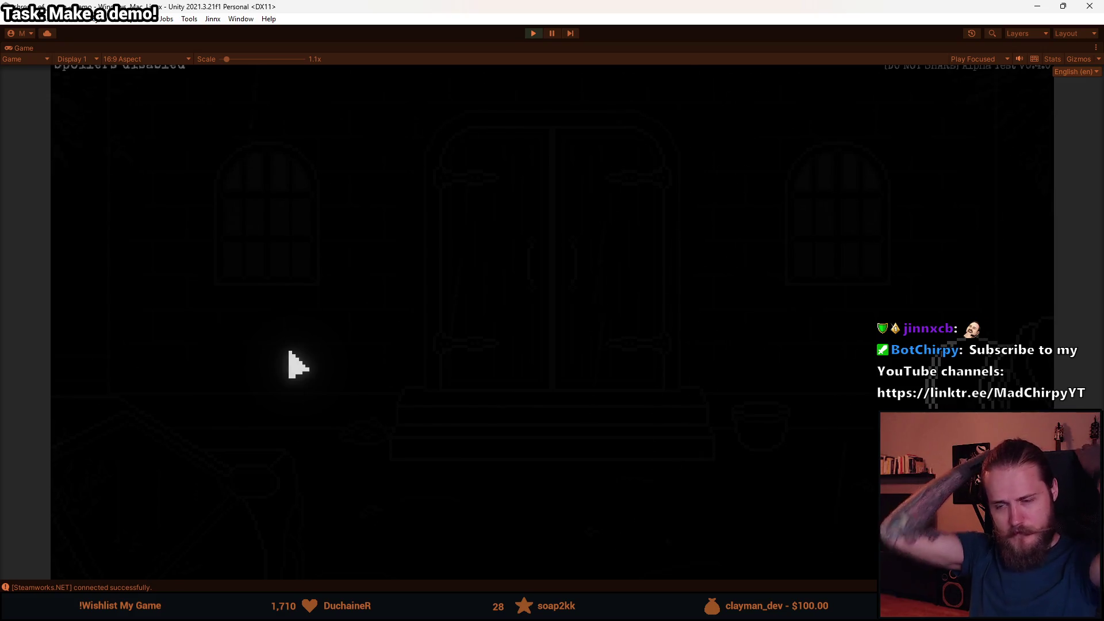
Pause, set the game view scale to 1x, check Gameplay settings, and resume.
{"action": "key", "text": "Escape"}
{"action": "left_click_drag", "start_coordinate": [229, 61], "coordinate": [222, 60]}
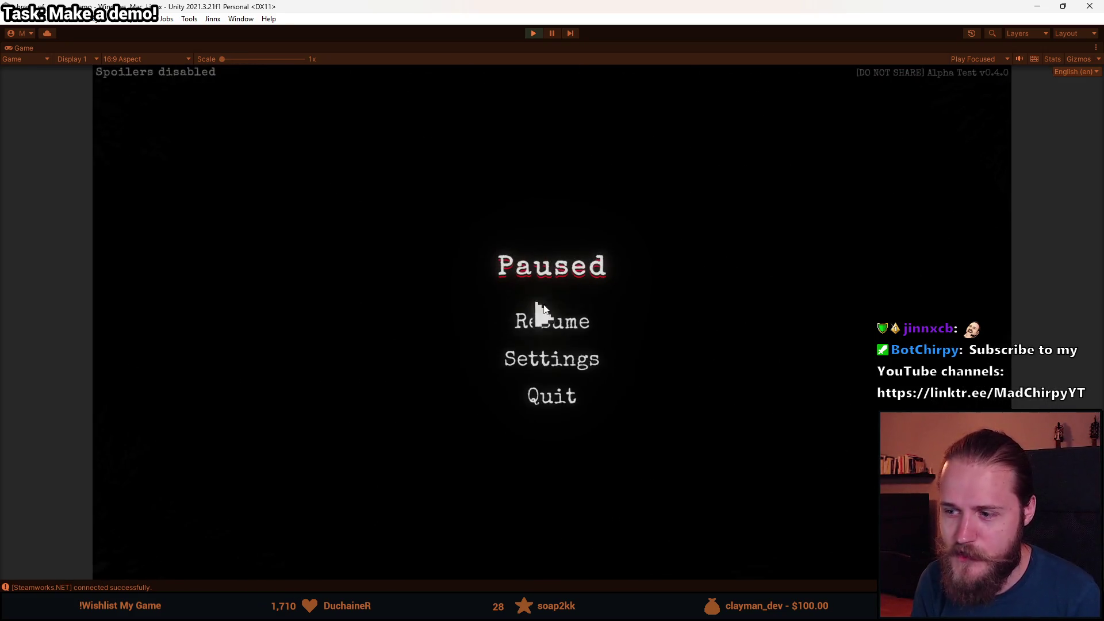
{"action": "left_click", "coordinate": [554, 375]}
{"action": "left_click", "coordinate": [552, 340]}
{"action": "left_click", "coordinate": [549, 384]}
{"action": "left_click", "coordinate": [553, 447]}
{"action": "left_click", "coordinate": [552, 320]}
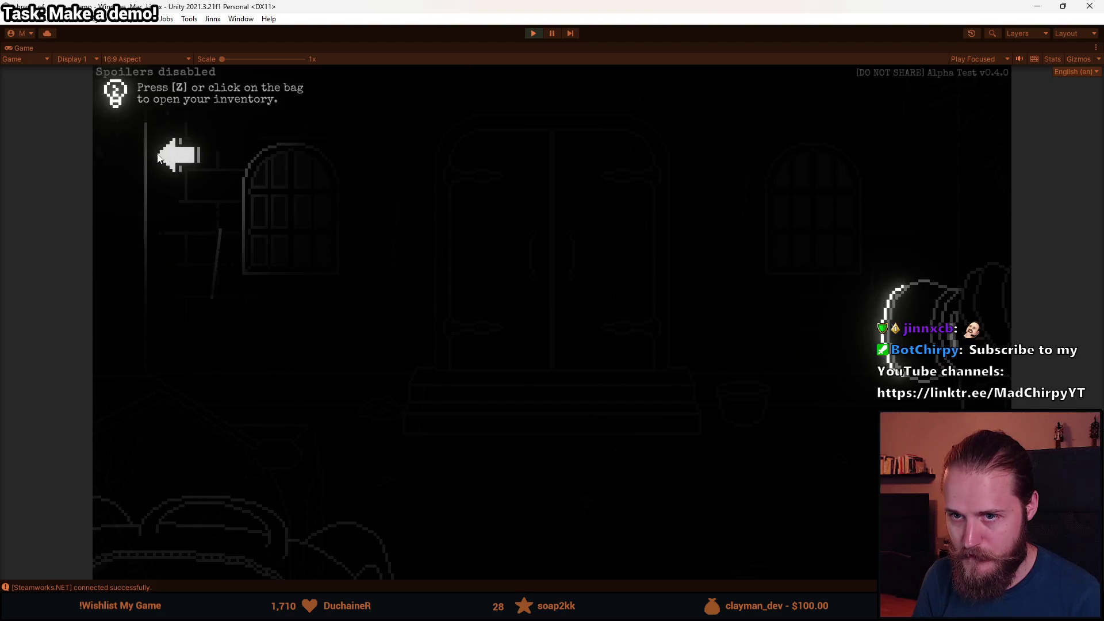
Use the battery from the inventory bag on the left door, then view and close the Main Floor map.
{"action": "key", "text": "z"}
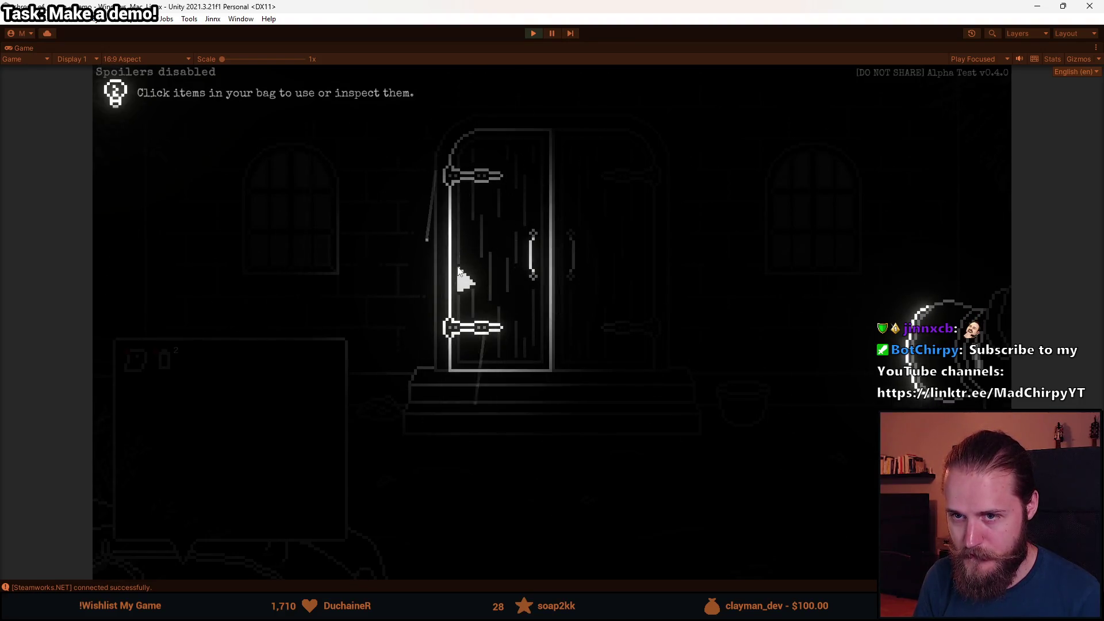
{"action": "left_click", "coordinate": [169, 374]}
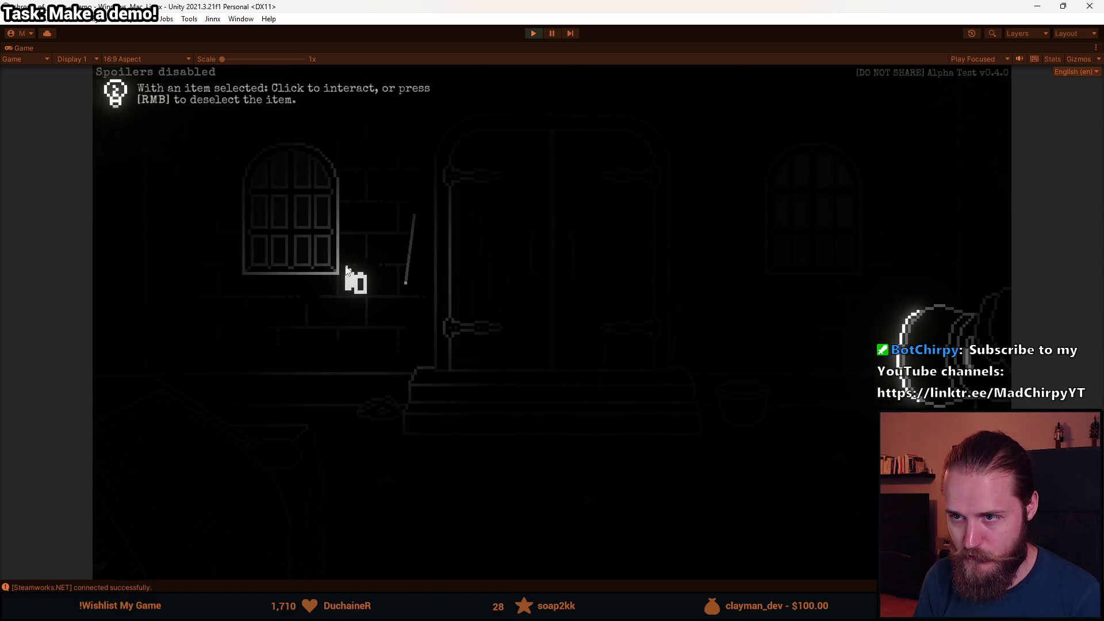
{"action": "left_click", "coordinate": [477, 263]}
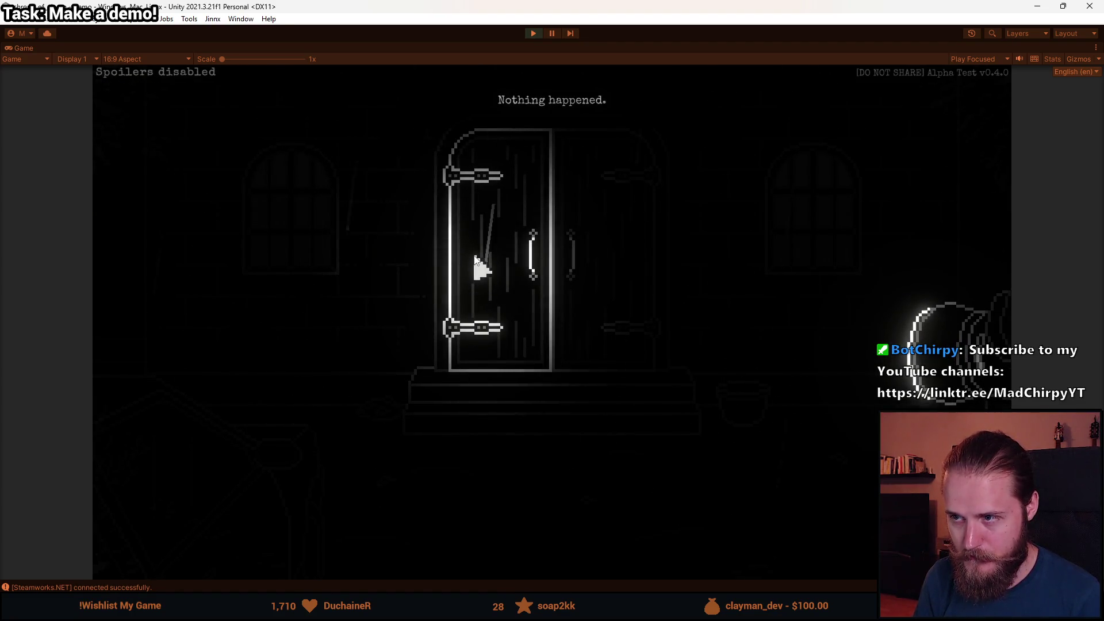
{"action": "left_click", "coordinate": [524, 248]}
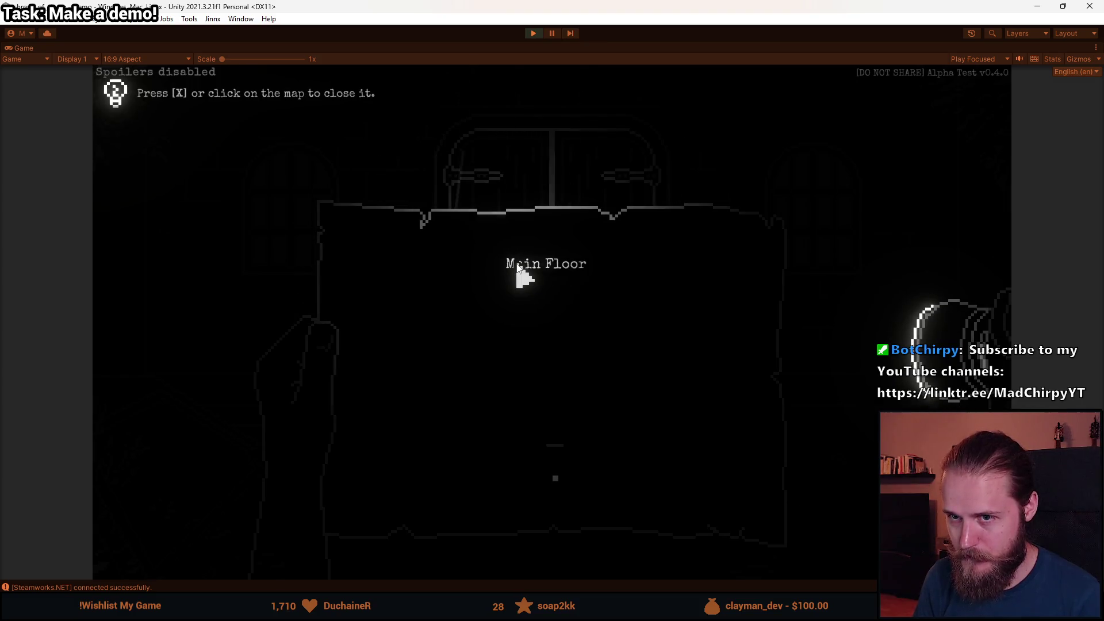
{"action": "left_click", "coordinate": [520, 269]}
Stop Play mode and enable the Intro_Cutscene room in a taller Hierarchy.
{"action": "left_click", "coordinate": [529, 34]}
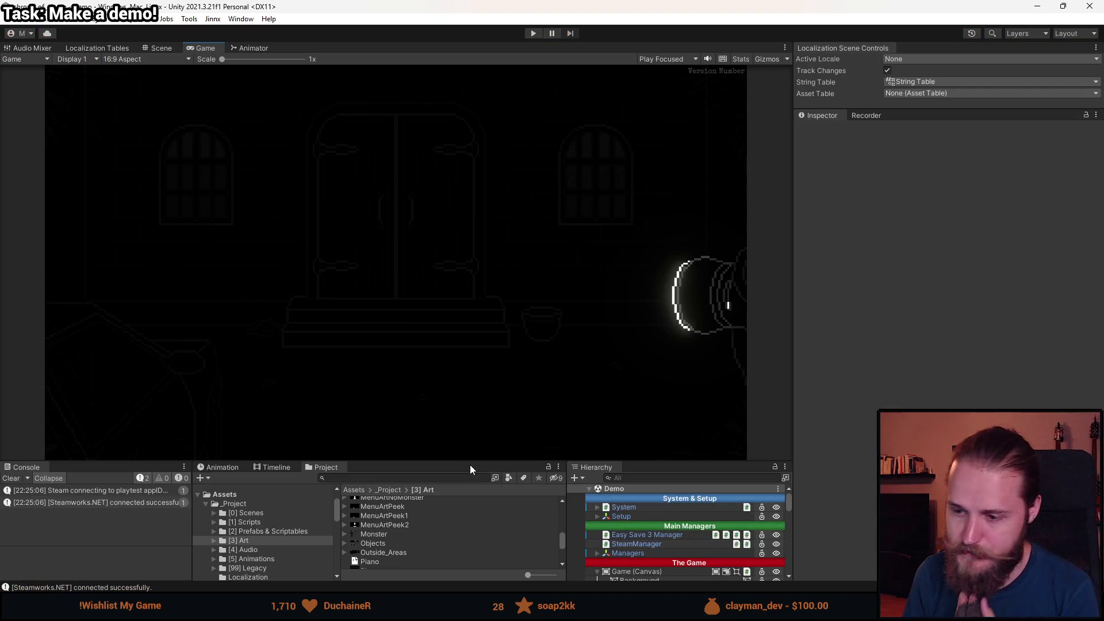
{"action": "left_click_drag", "start_coordinate": [471, 465], "coordinate": [464, 384]}
{"action": "left_click", "coordinate": [659, 523]}
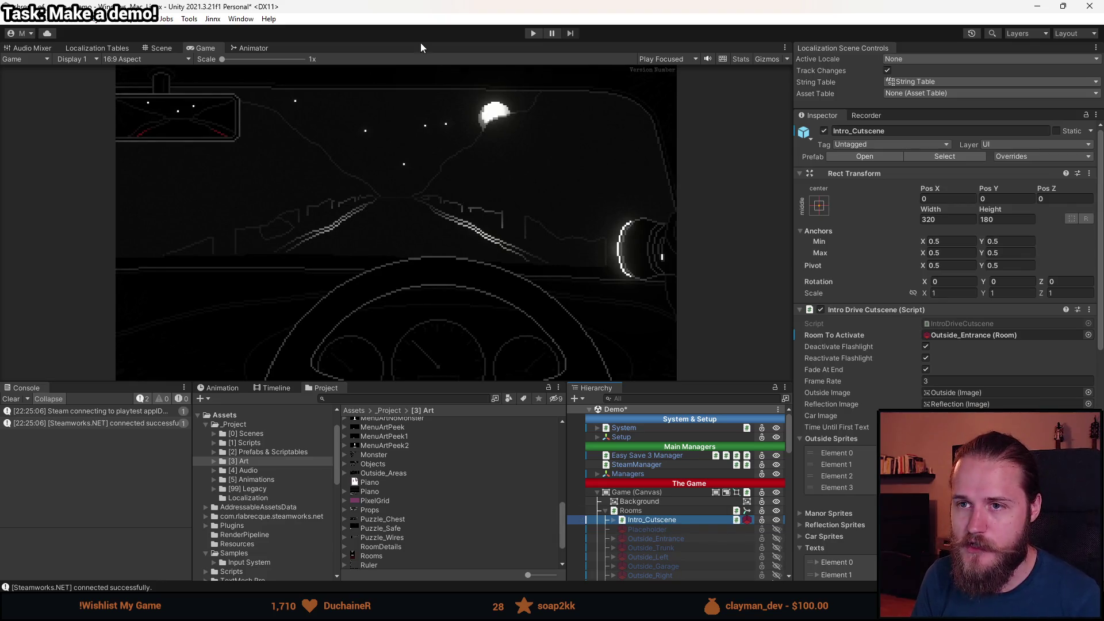
Play from the intro cutscene in an enlarged Game view until the flashlight hint appears.
{"action": "left_click", "coordinate": [532, 33]}
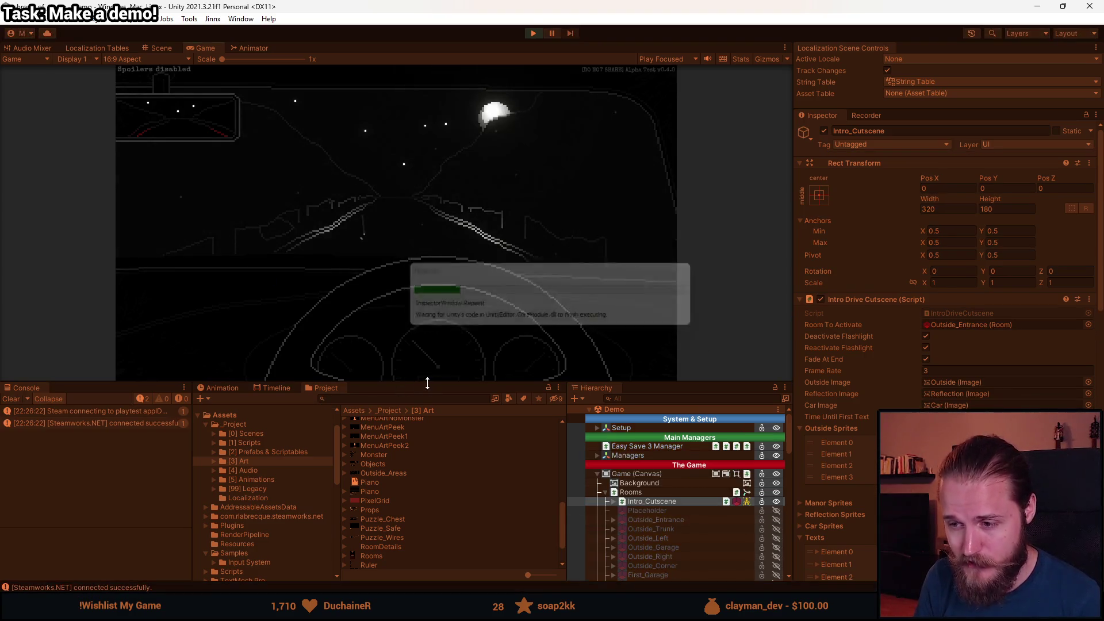
{"action": "left_click_drag", "start_coordinate": [426, 383], "coordinate": [443, 511]}
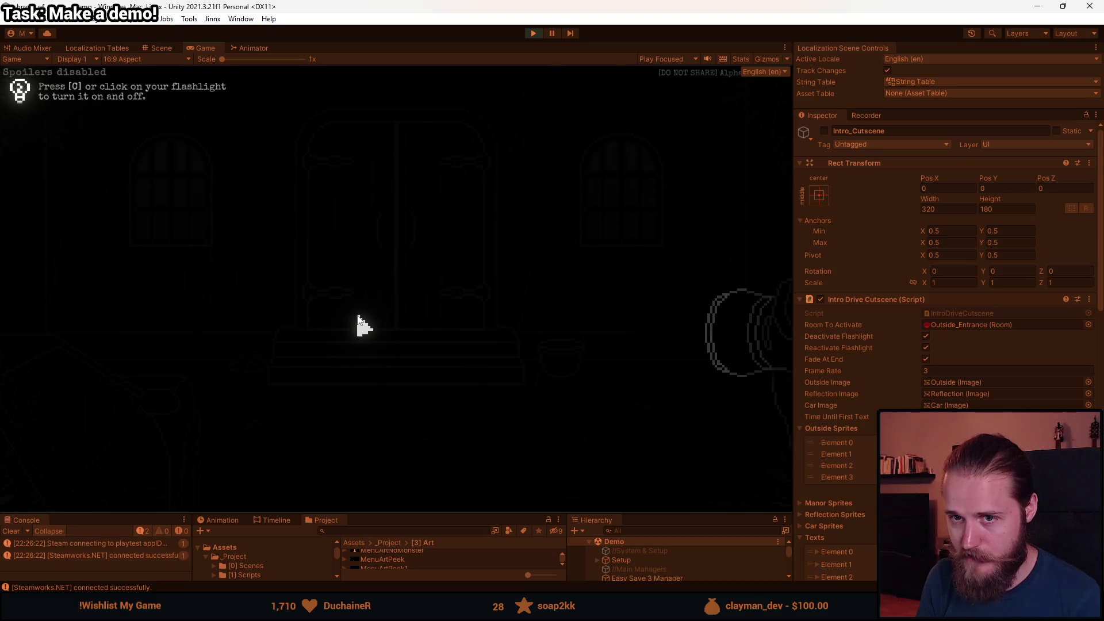
Turn on the flashlight and open and close the inventory bag.
{"action": "key", "text": "c"}
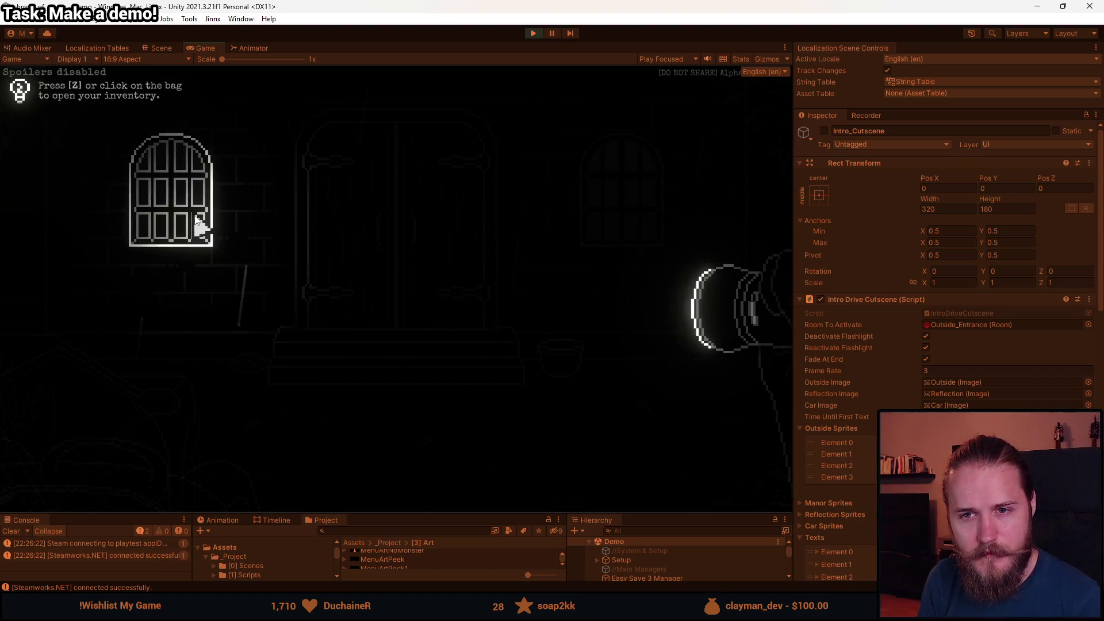
{"action": "key", "text": "z"}
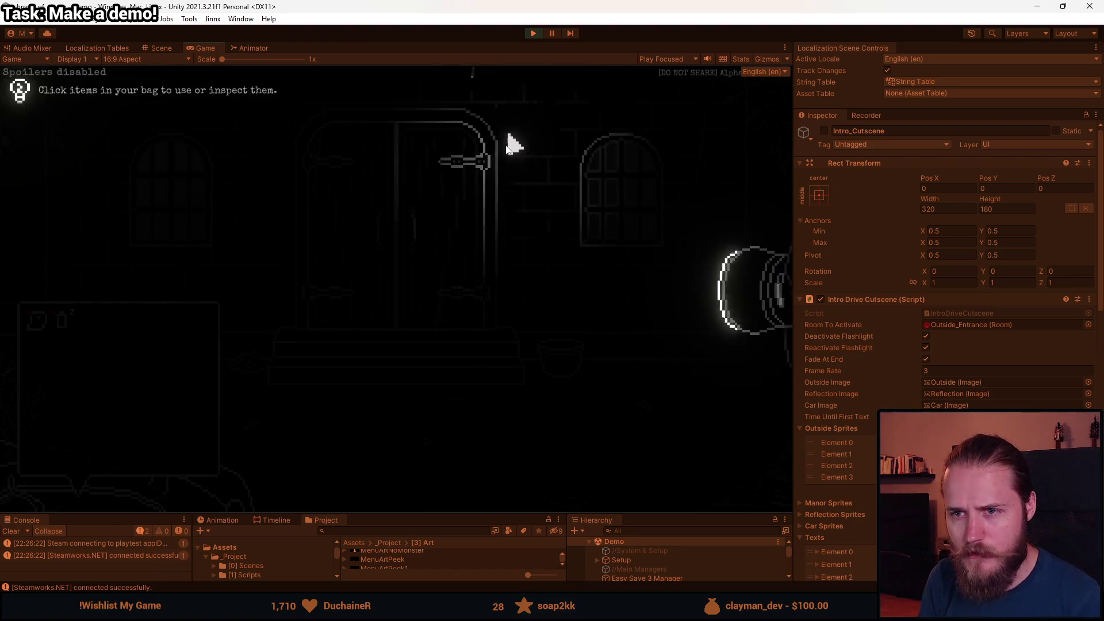
{"action": "key", "text": "z"}
Quit to the main menu, start a new game, turn on the flashlight, and open the bag.
{"action": "key", "text": "Escape"}
{"action": "left_click", "coordinate": [390, 352]}
{"action": "left_click", "coordinate": [191, 296]}
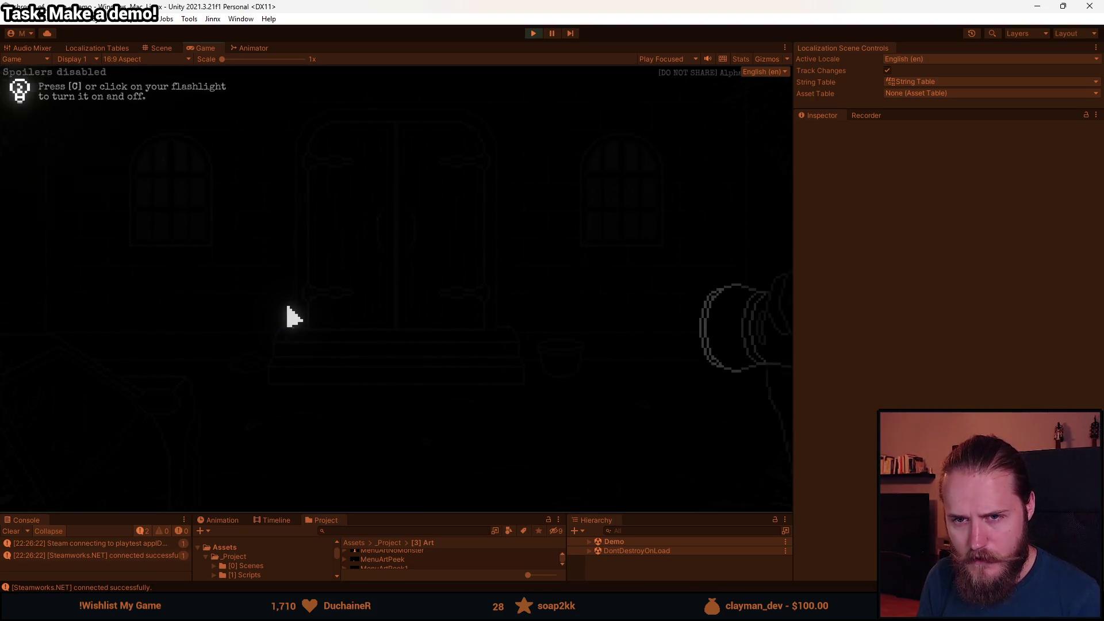
{"action": "key", "text": "c"}
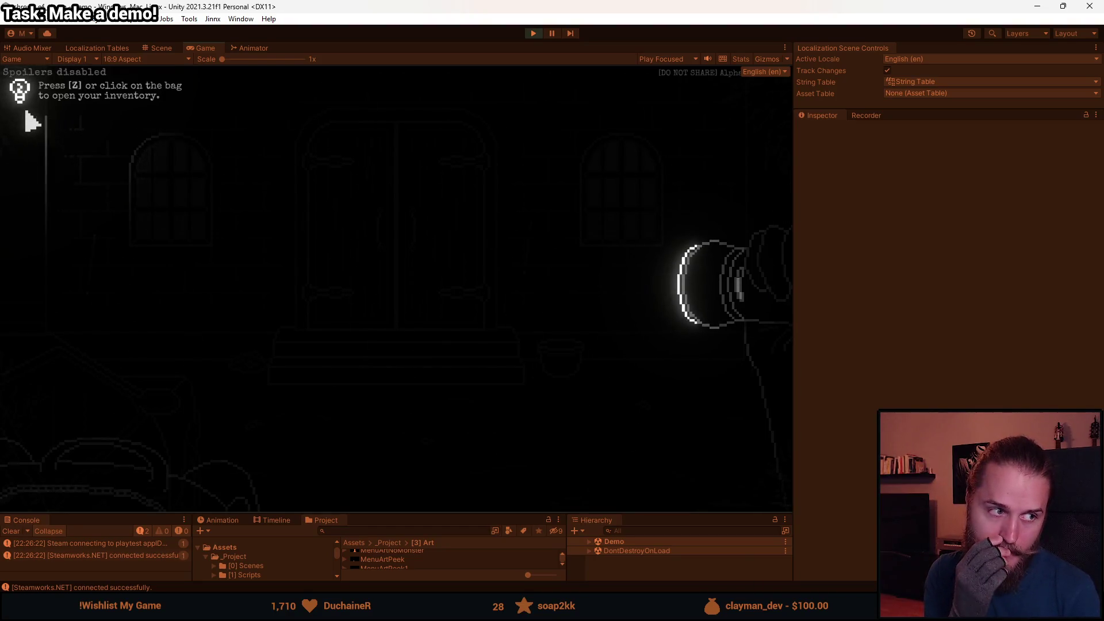
{"action": "key", "text": "z"}
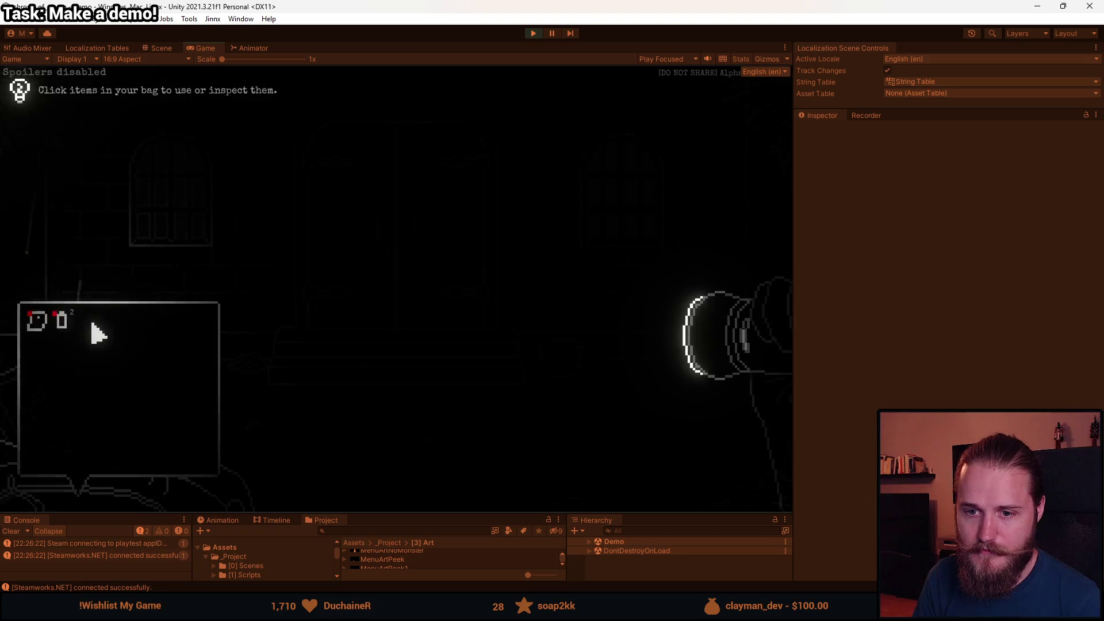
Pick up the battery from the bag, drop it, then reopen the bag and select it again.
{"action": "left_click", "coordinate": [70, 325]}
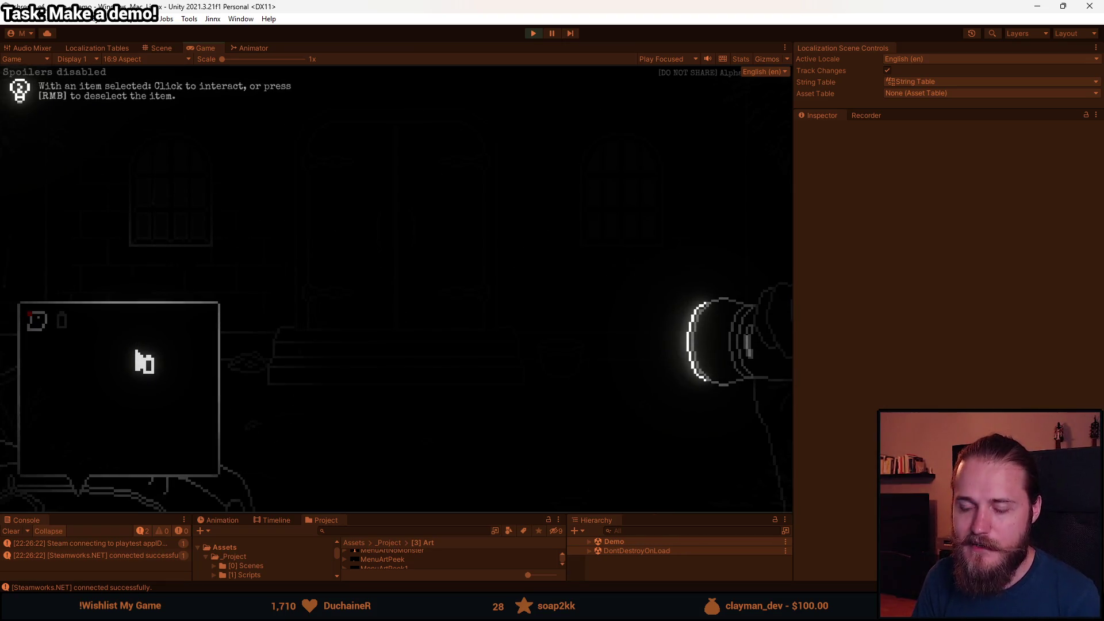
{"action": "right_click", "coordinate": [784, 362]}
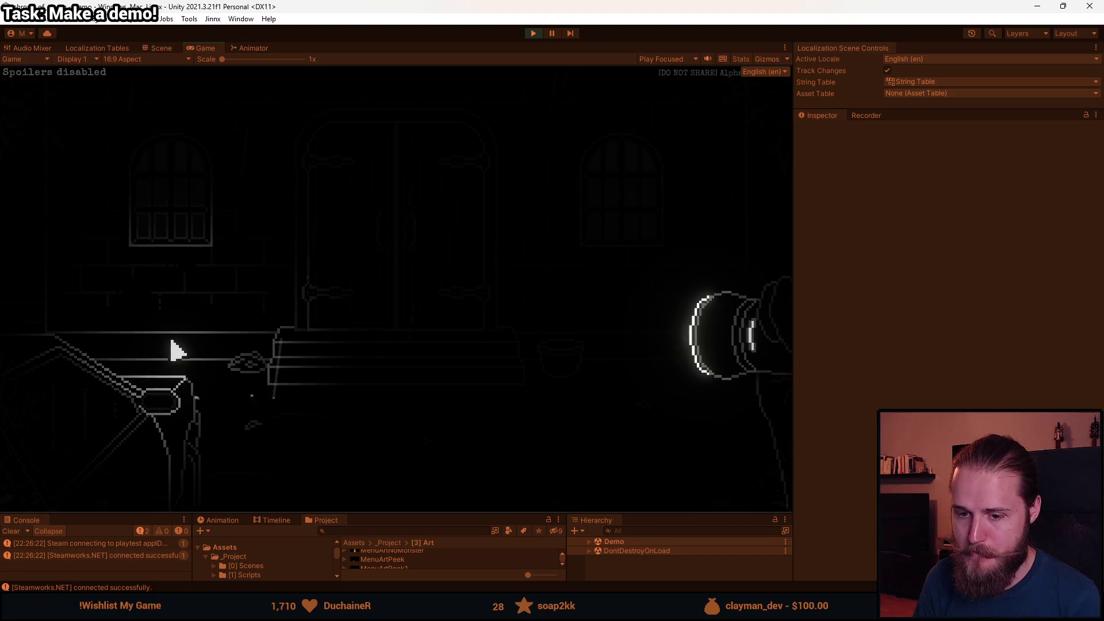
{"action": "key", "text": "Tab"}
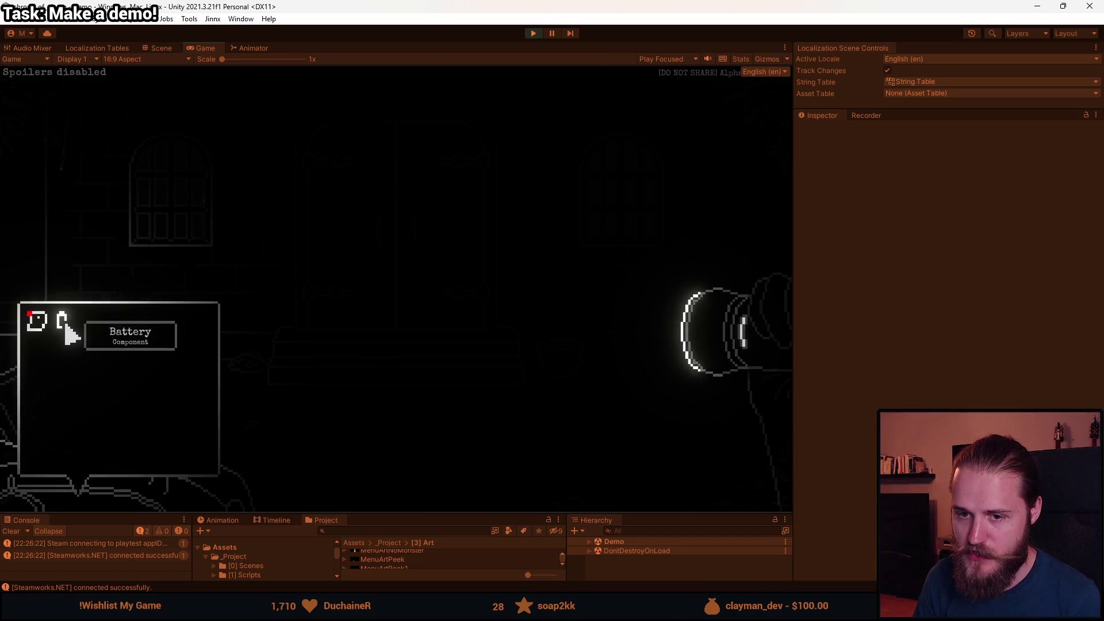
{"action": "left_click", "coordinate": [68, 333]}
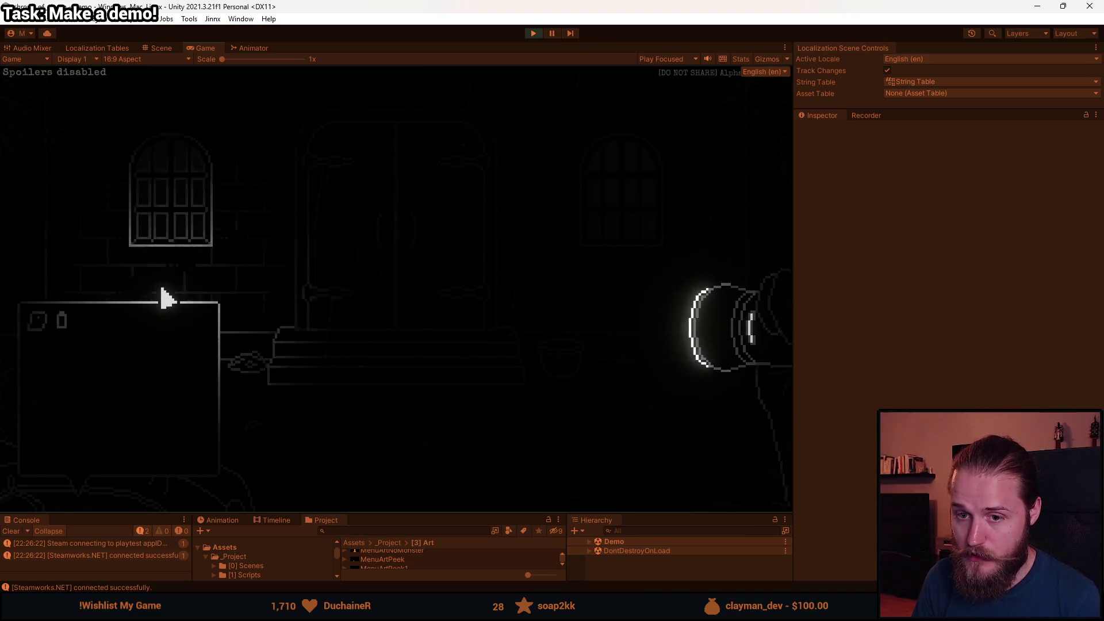
Open the Journal from the bag, raise and lower its page repeatedly, then close it.
{"action": "left_click", "coordinate": [52, 334]}
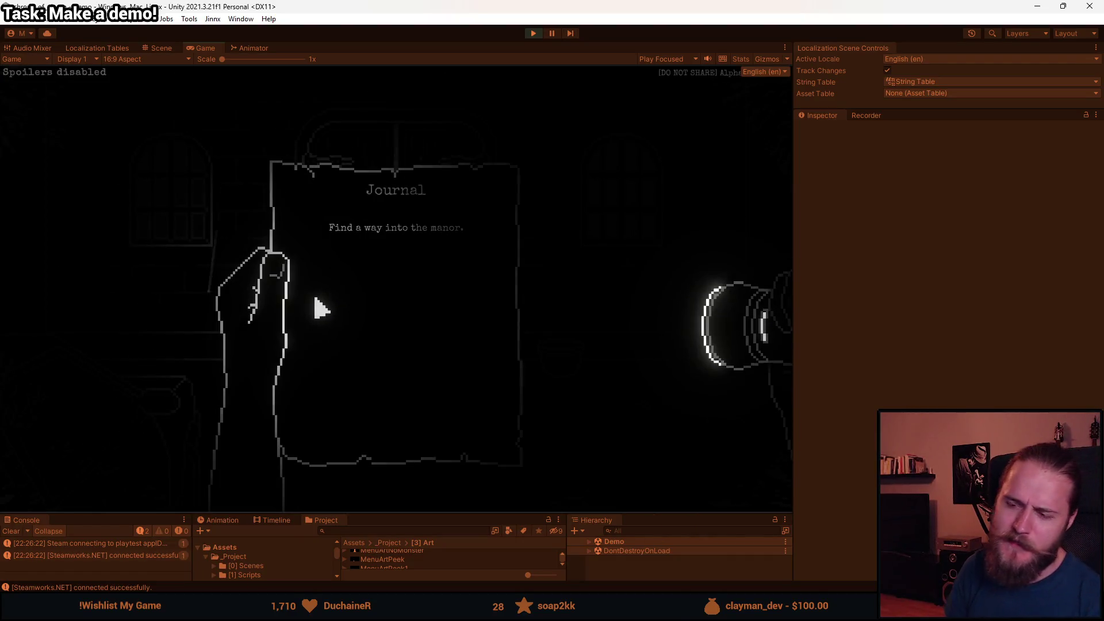
{"action": "left_click", "coordinate": [360, 305]}
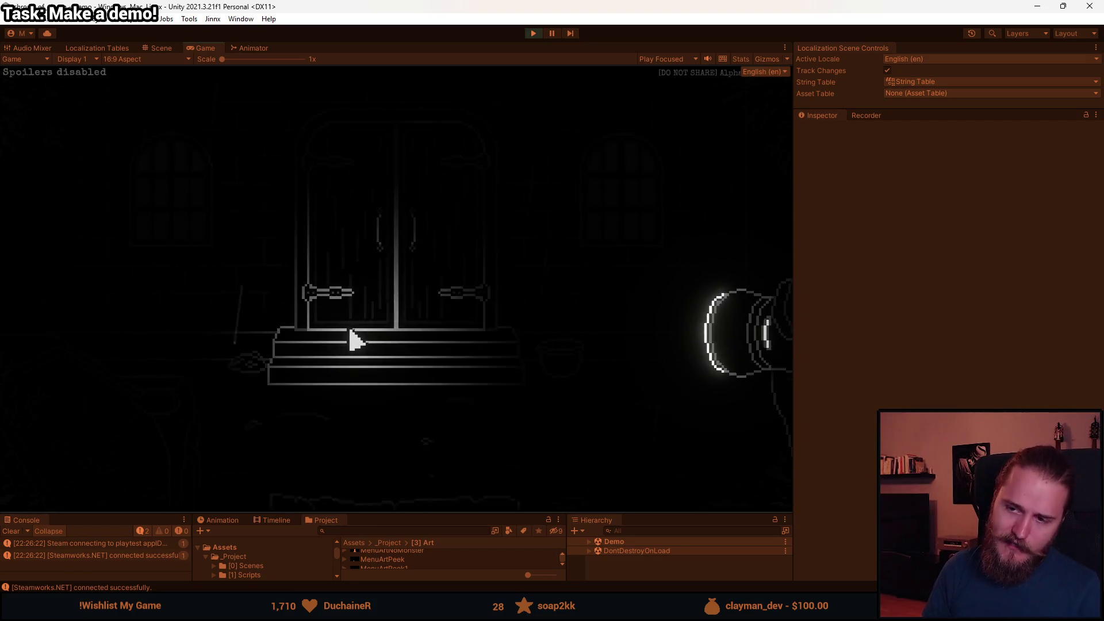
{"action": "left_click", "coordinate": [69, 402]}
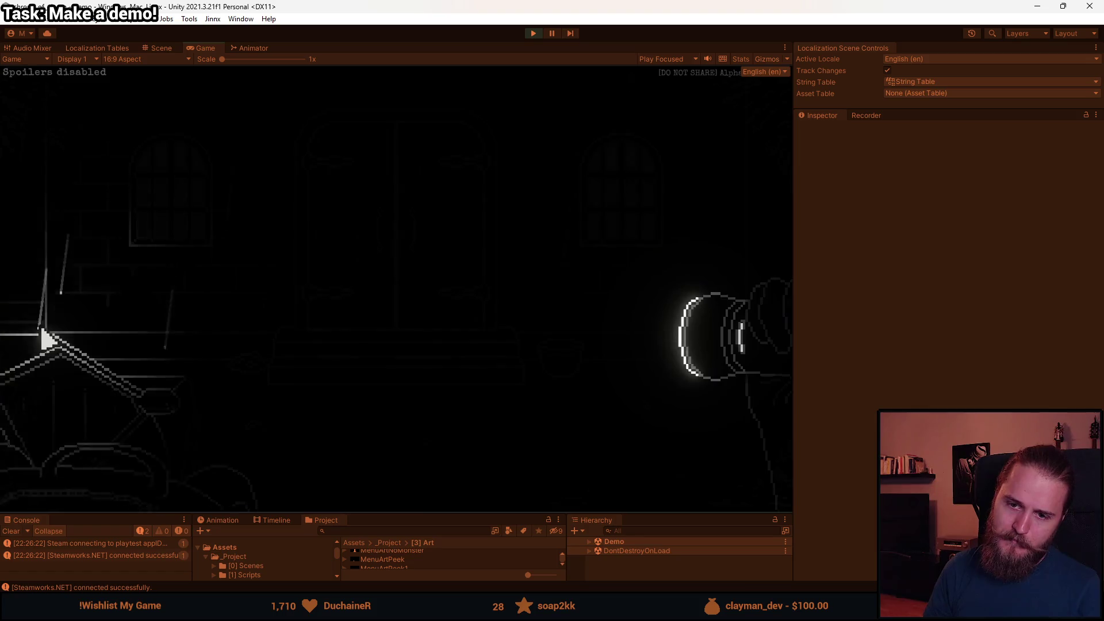
{"action": "left_click", "coordinate": [246, 444]}
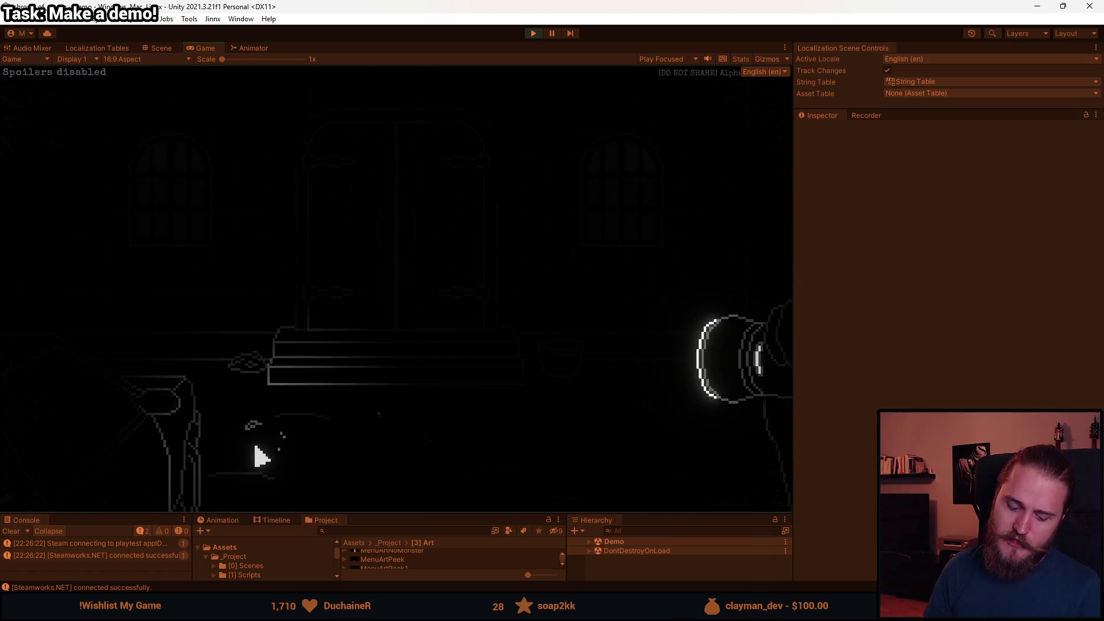
{"action": "left_click", "coordinate": [36, 321]}
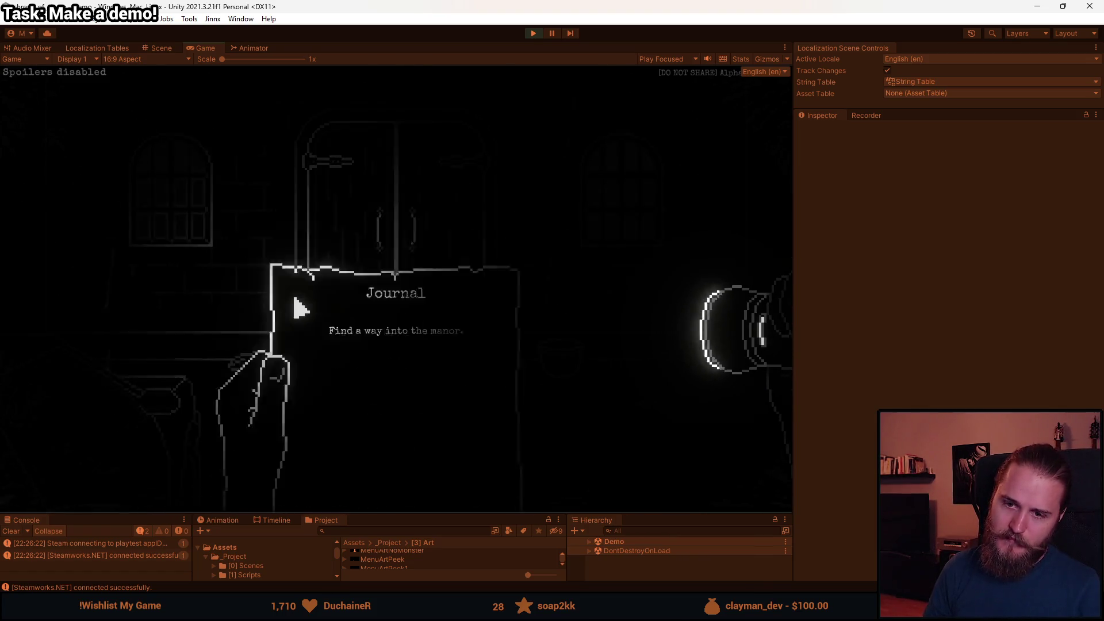
{"action": "left_click", "coordinate": [305, 297]}
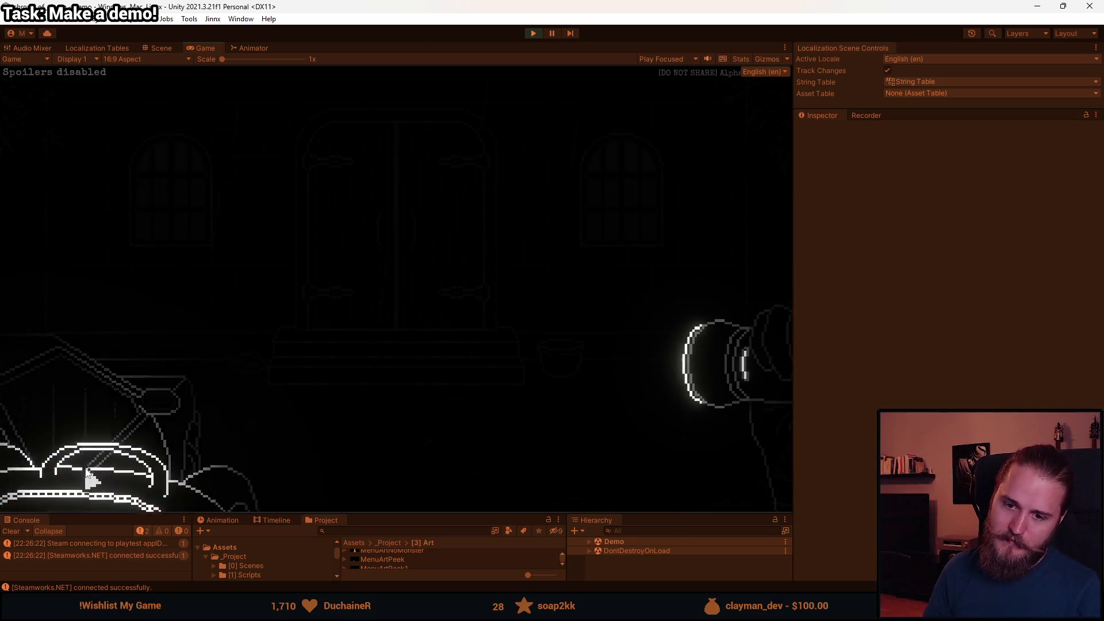
{"action": "left_click", "coordinate": [44, 328]}
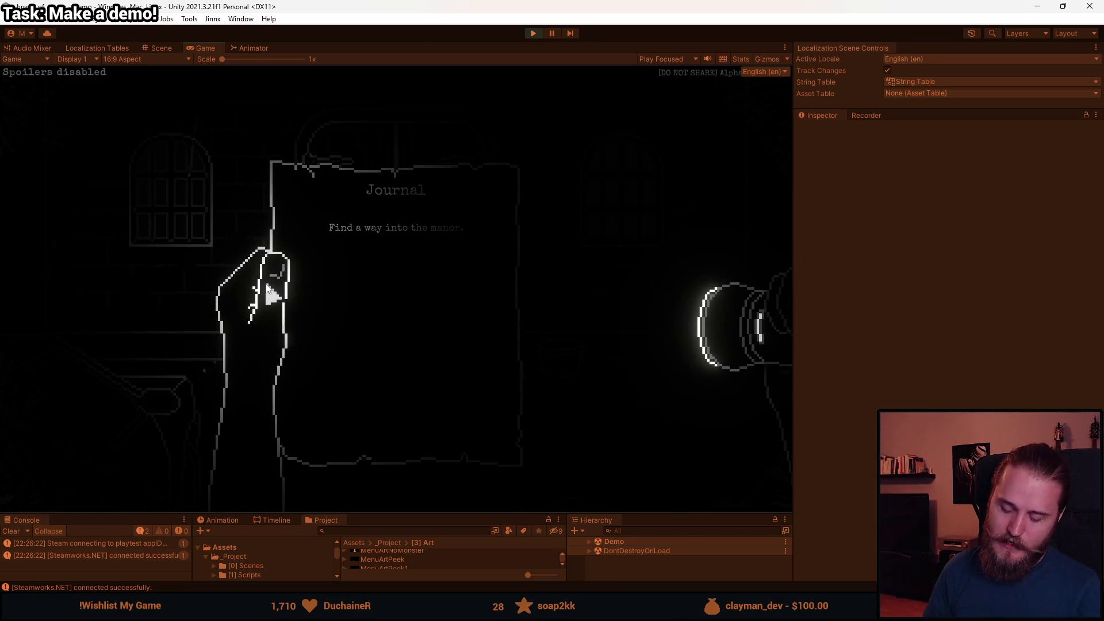
{"action": "left_click", "coordinate": [195, 306]}
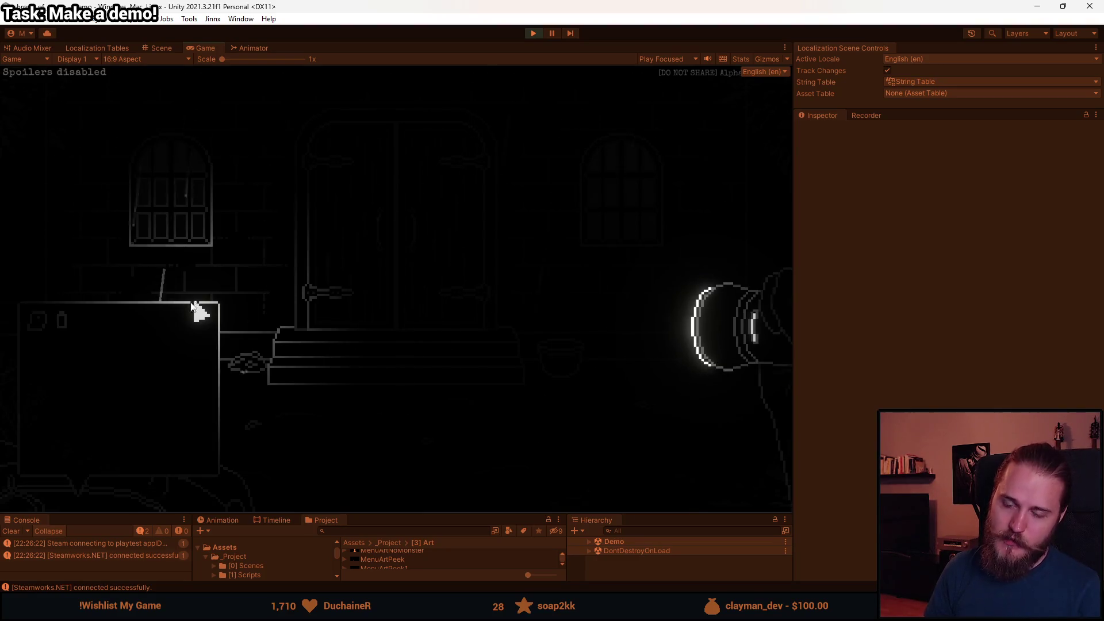
{"action": "left_click", "coordinate": [46, 339]}
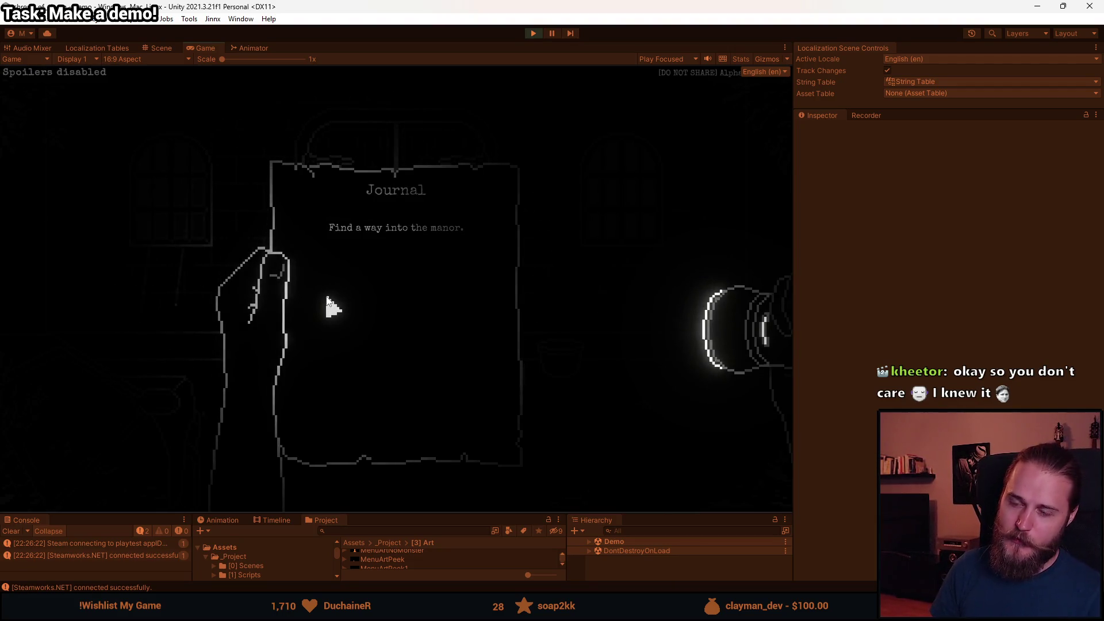
View and close the Main Floor map, toggle the inventory bag, and pause the game.
{"action": "key", "text": "Escape"}
{"action": "key", "text": "m"}
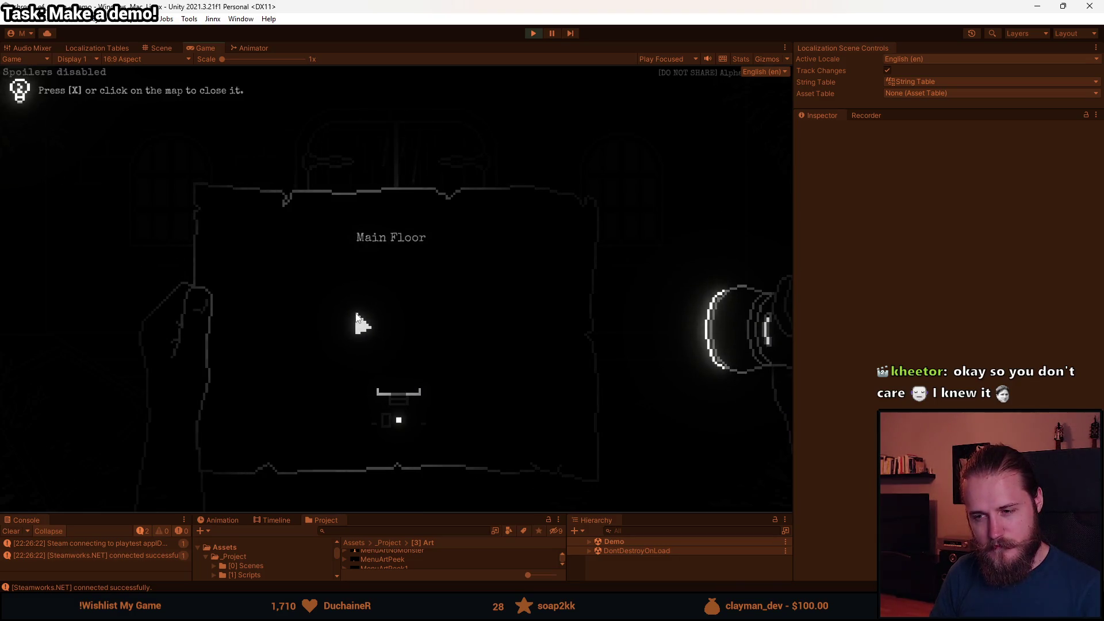
{"action": "left_click", "coordinate": [357, 319]}
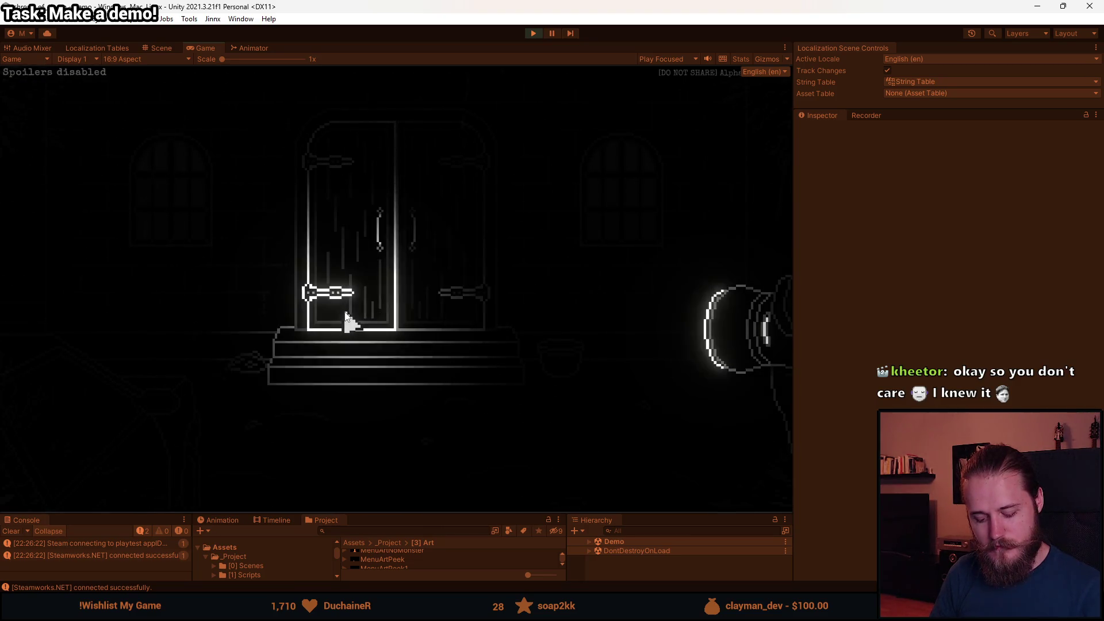
{"action": "left_click", "coordinate": [346, 318]}
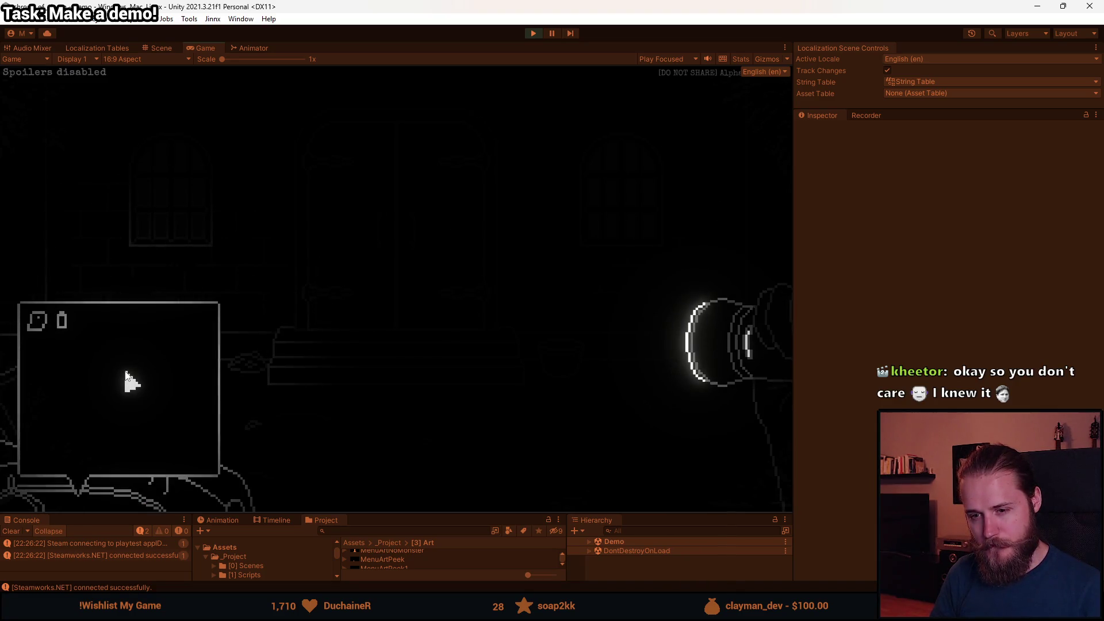
{"action": "left_click", "coordinate": [128, 379]}
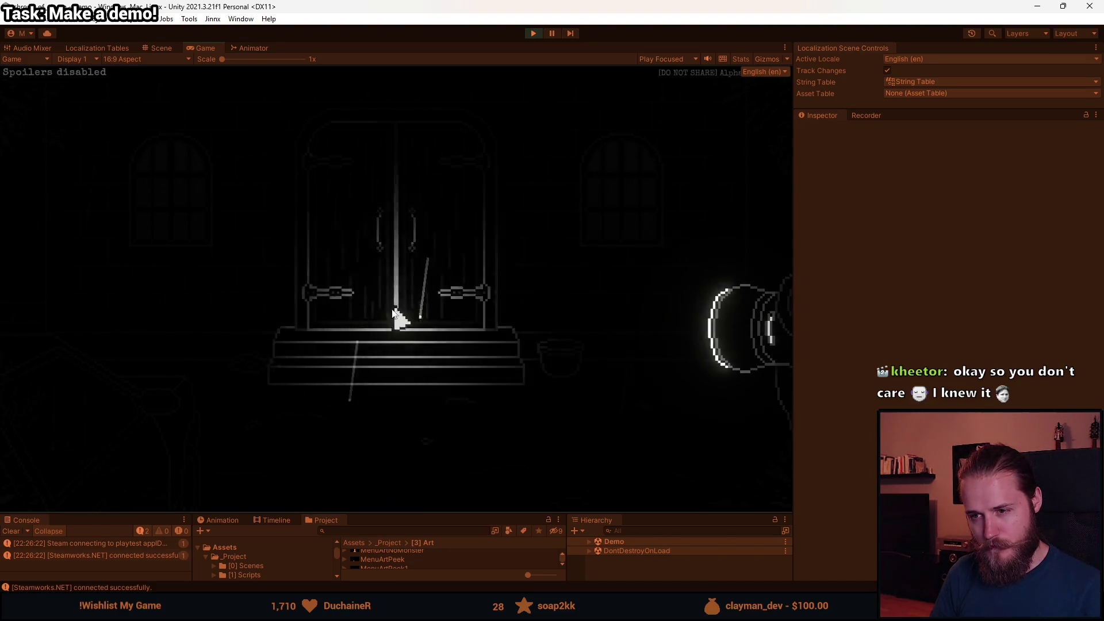
{"action": "left_click", "coordinate": [115, 364]}
{"action": "left_click", "coordinate": [123, 359]}
{"action": "key", "text": "Escape"}
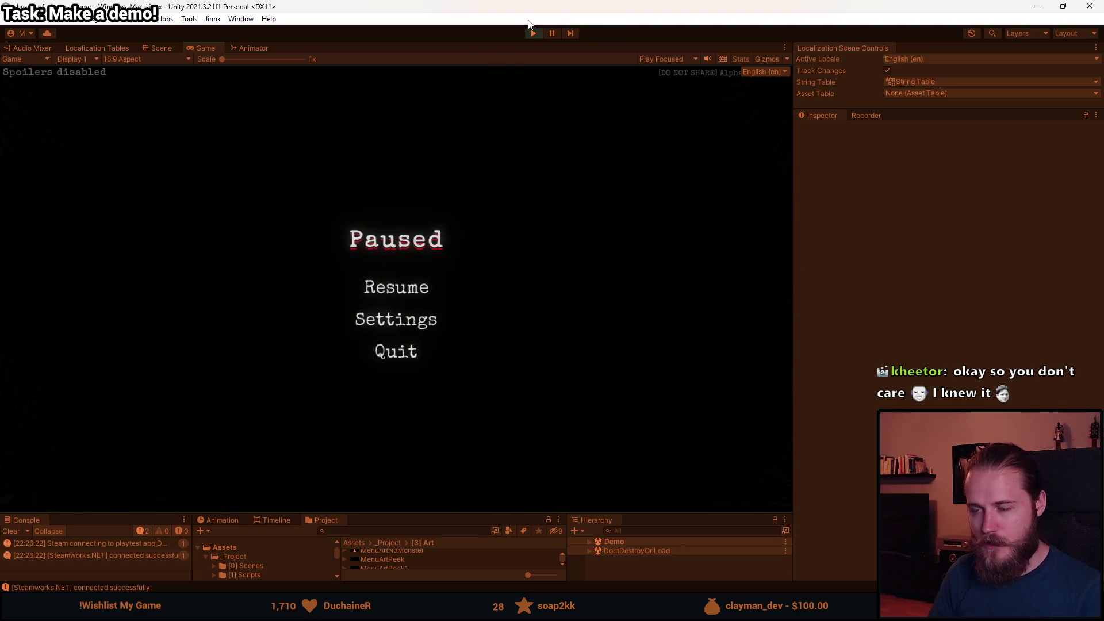
Stop Play mode, resize the bottom panels and Game view, and play again from the intro.
{"action": "left_click", "coordinate": [532, 35]}
{"action": "left_click_drag", "start_coordinate": [437, 516], "coordinate": [438, 344]}
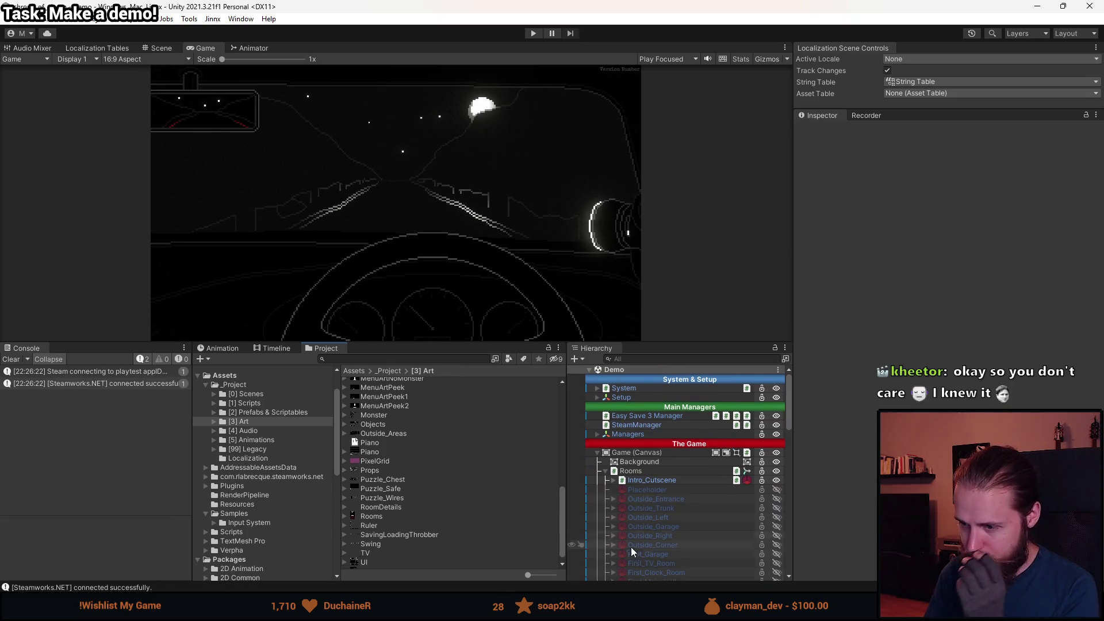
{"action": "scroll", "coordinate": [635, 543], "scroll_direction": "down", "scroll_amount": 4}
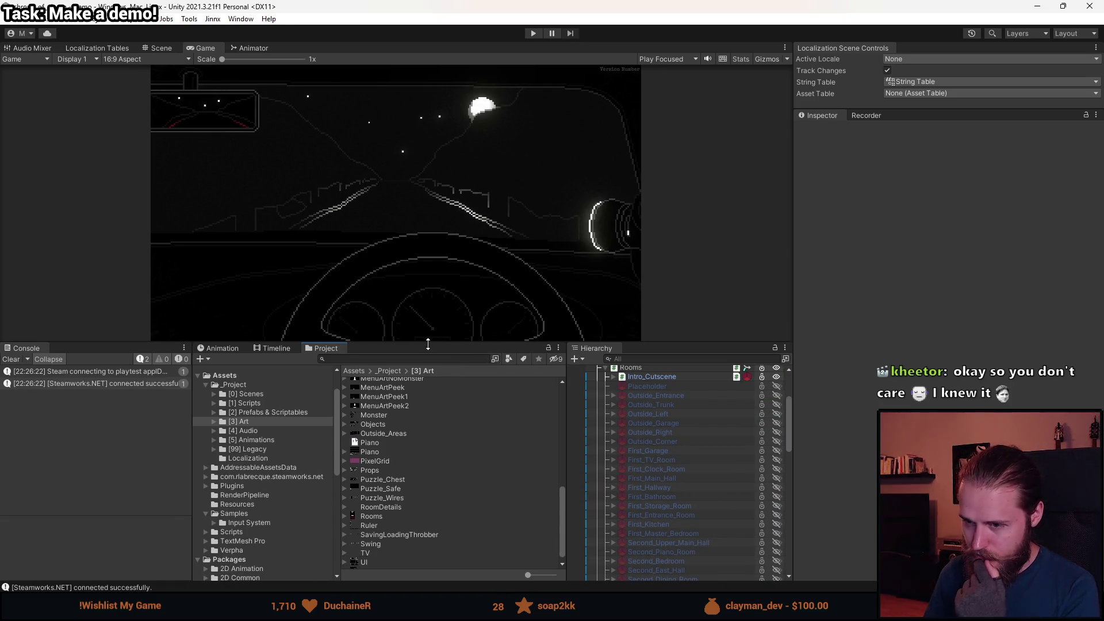
{"action": "left_click_drag", "start_coordinate": [426, 344], "coordinate": [428, 525]}
{"action": "left_click", "coordinate": [533, 33]}
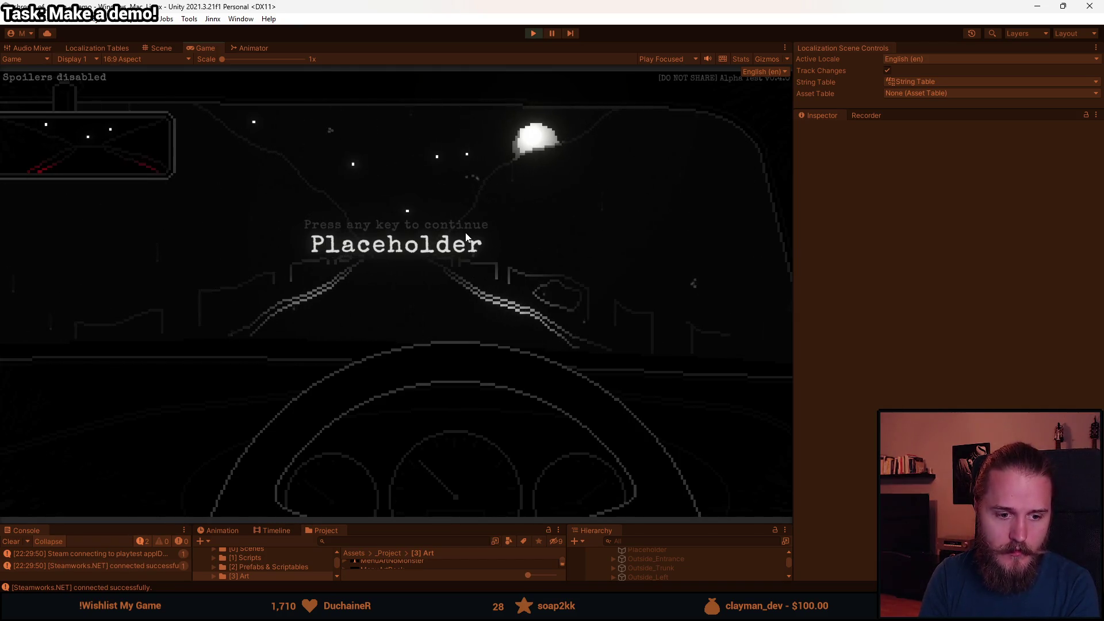
Continue past the intro and use the battery from the bag on the flashlight.
{"action": "left_click", "coordinate": [424, 283]}
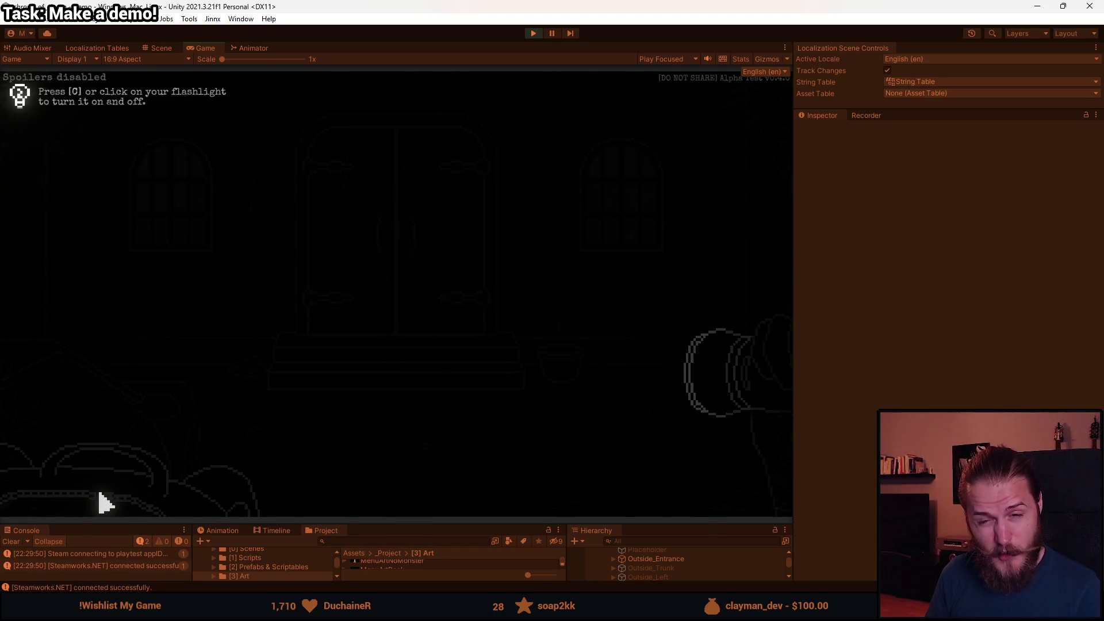
{"action": "left_click", "coordinate": [103, 503]}
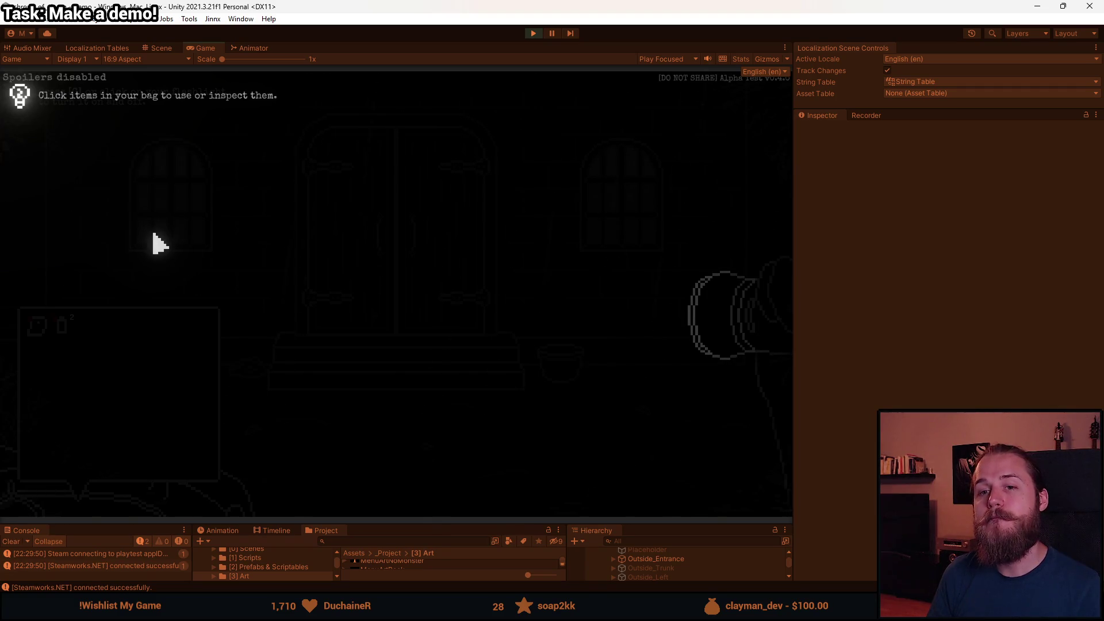
{"action": "left_click", "coordinate": [71, 328]}
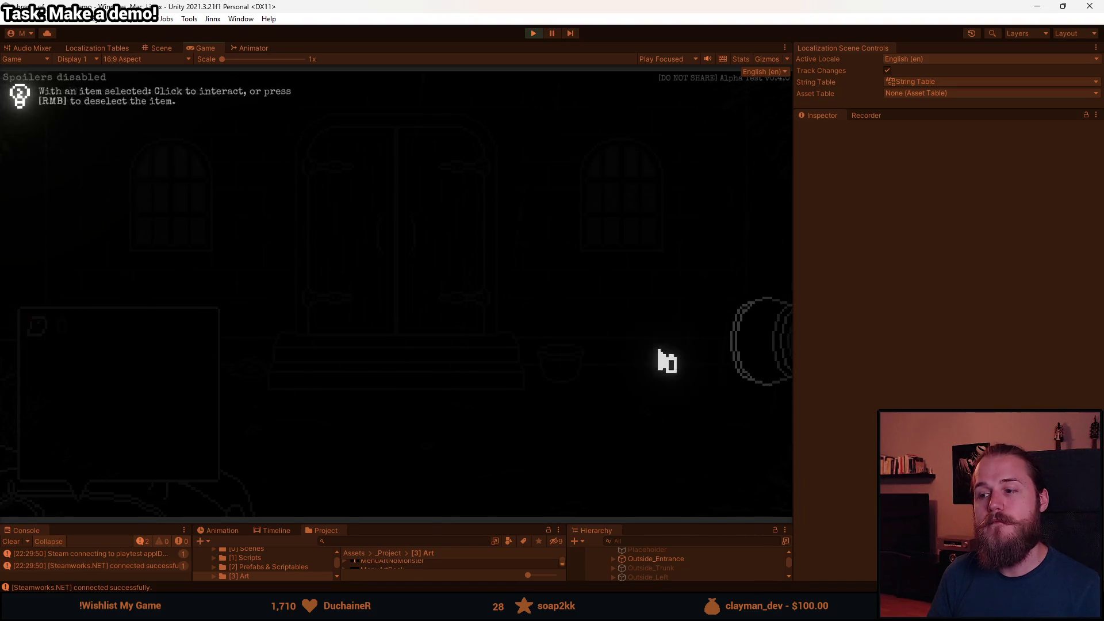
{"action": "left_click", "coordinate": [757, 338]}
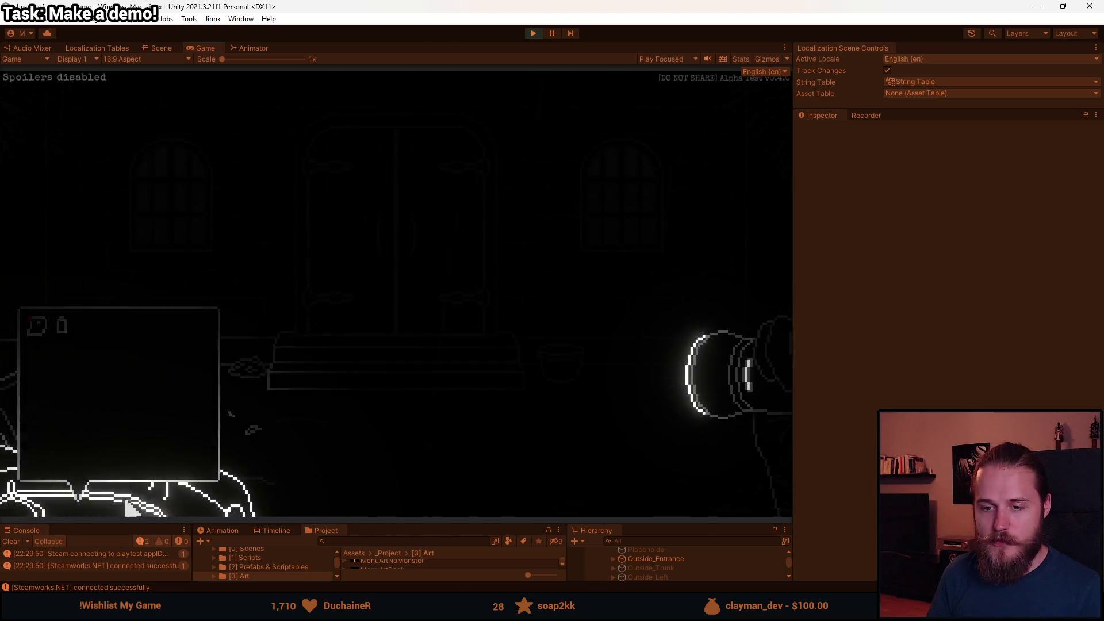
Turn the flashlight off and drag the battery onto it, getting 'No need to charge yet.'.
{"action": "right_click", "coordinate": [247, 308]}
{"action": "mouse_move", "coordinate": [185, 360]}
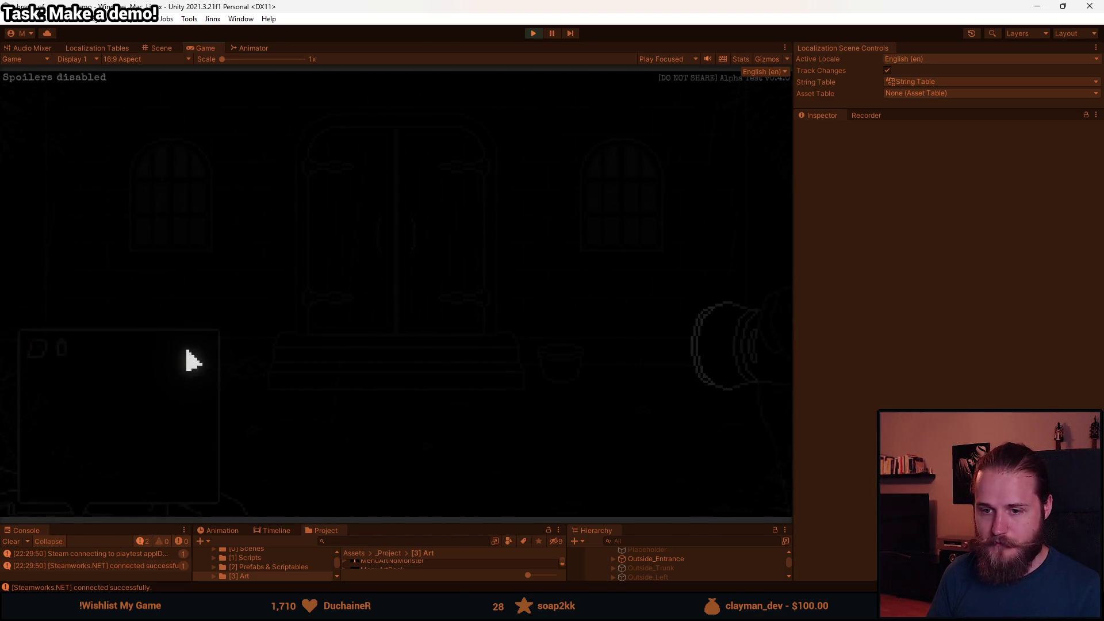
{"action": "mouse_move", "coordinate": [64, 345]}
{"action": "left_mouse_down"}
{"action": "mouse_move", "coordinate": [710, 353]}
{"action": "mouse_move", "coordinate": [715, 364]}
{"action": "left_mouse_up"}
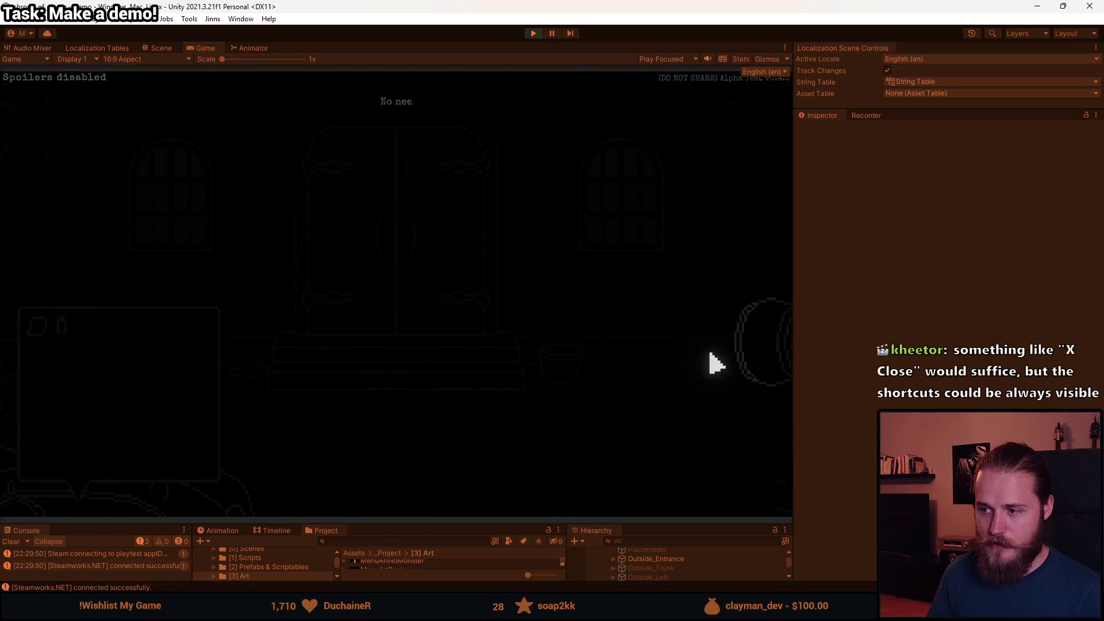
{"action": "right_click", "coordinate": [246, 305]}
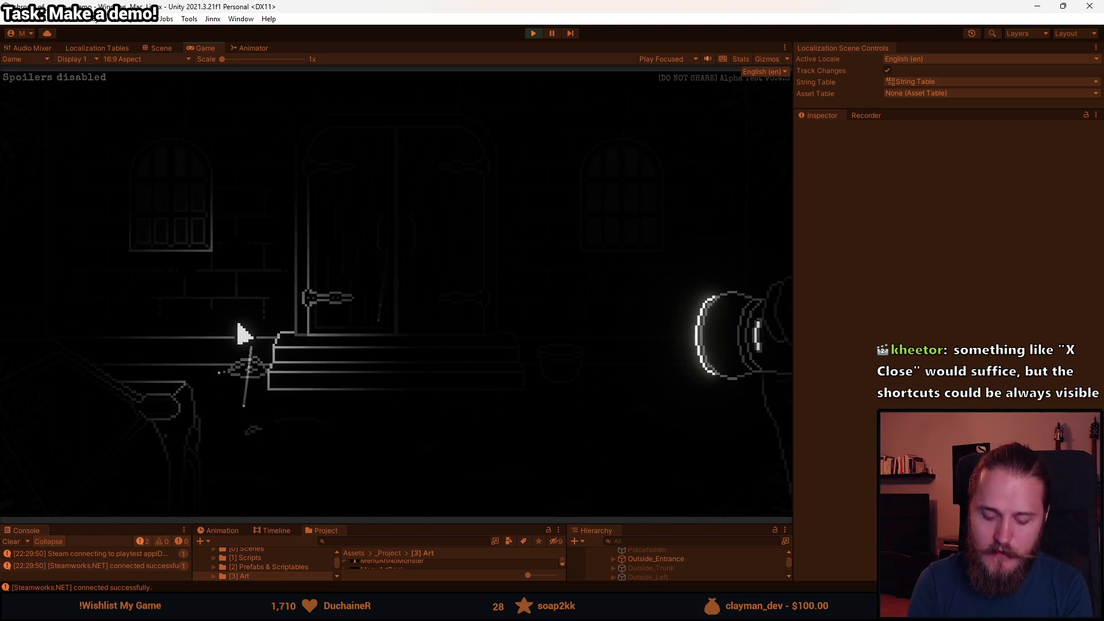
Open the Main Floor map with M, close it, and pause with Escape.
{"action": "key", "text": "m"}
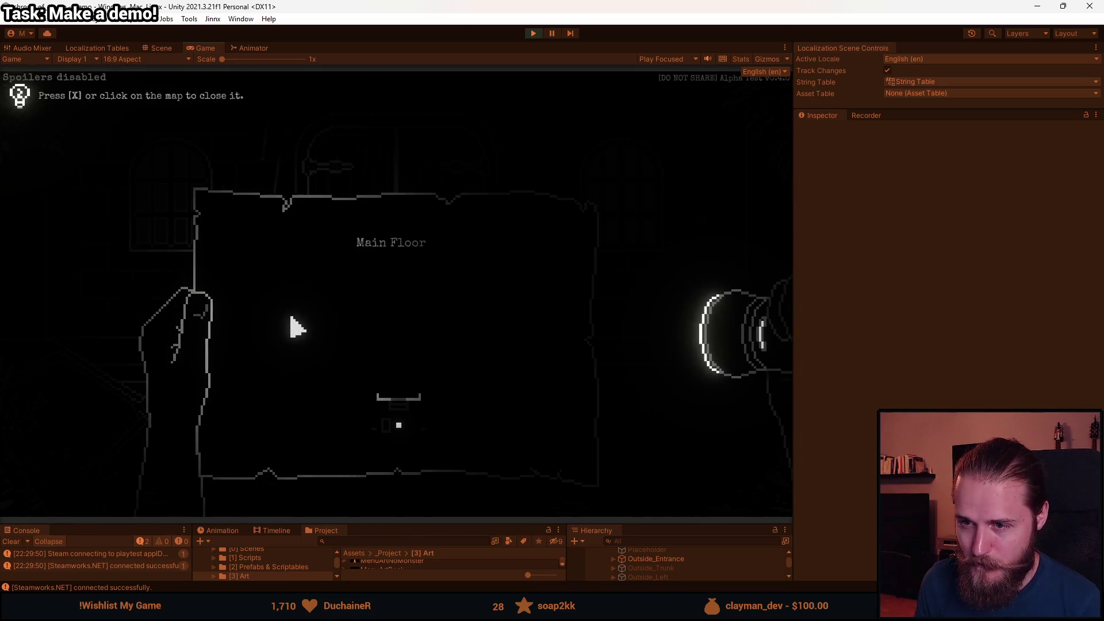
{"action": "left_click", "coordinate": [294, 327]}
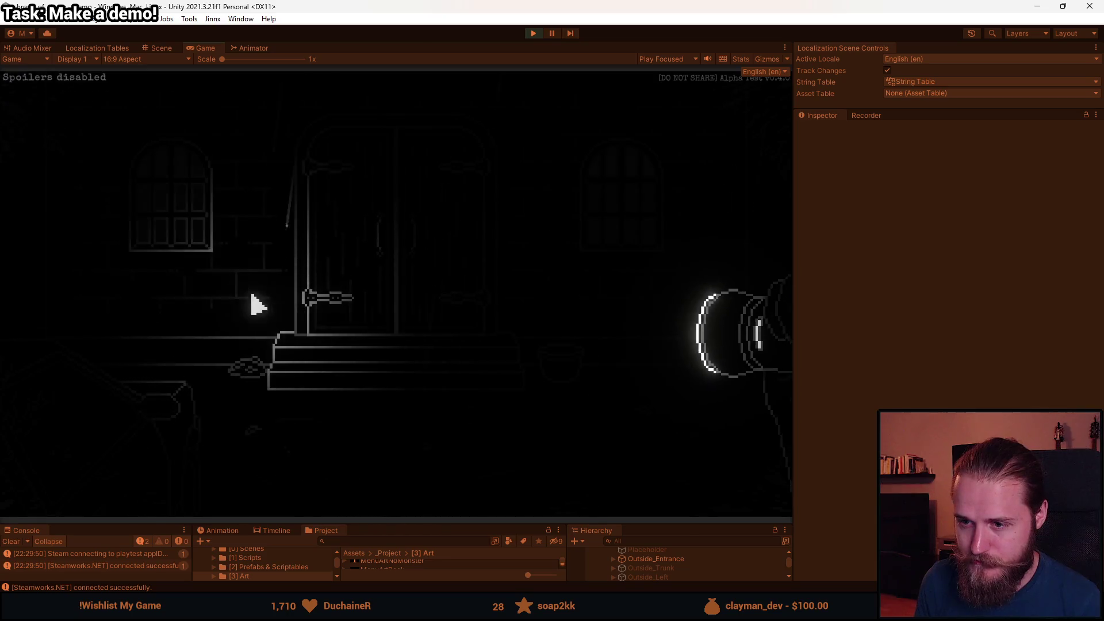
{"action": "key", "text": "Escape"}
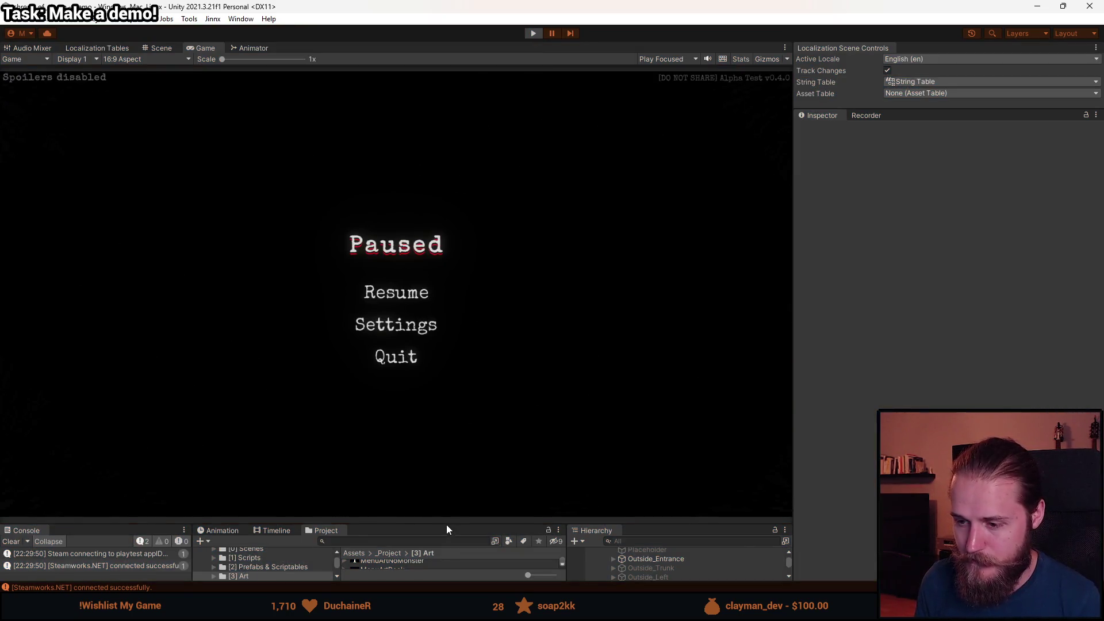
Stop Play mode, deactivate the Inventory object in the Hierarchy, and play again.
{"action": "key", "text": "ctrl+p"}
{"action": "left_click_drag", "start_coordinate": [446, 523], "coordinate": [449, 283]}
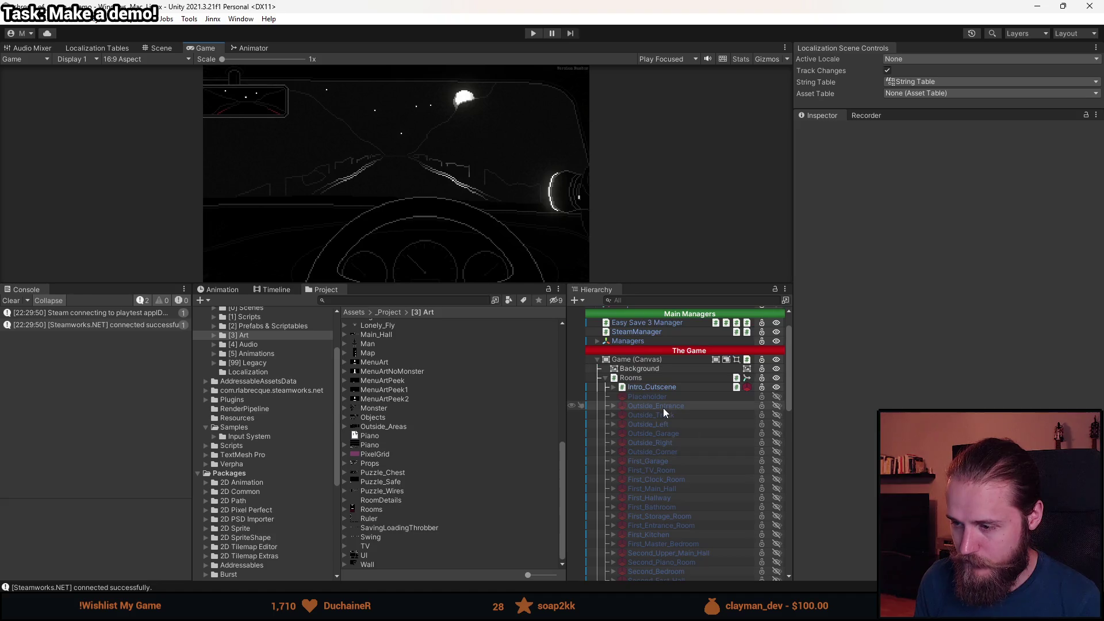
{"action": "scroll", "coordinate": [684, 417], "scroll_direction": "down", "scroll_amount": 15}
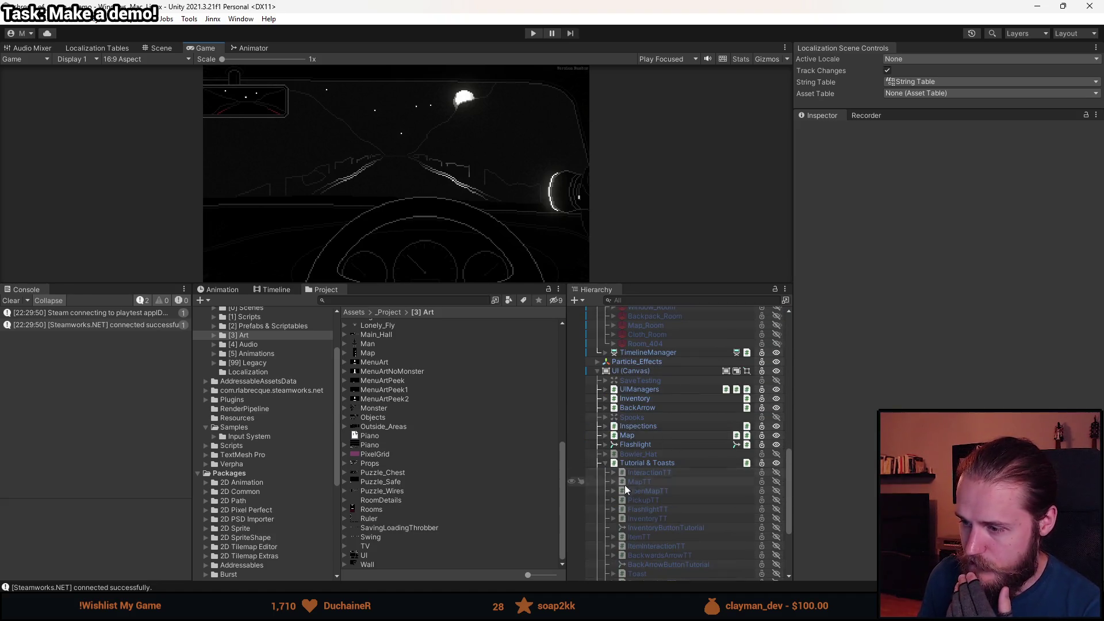
{"action": "left_click", "coordinate": [644, 400]}
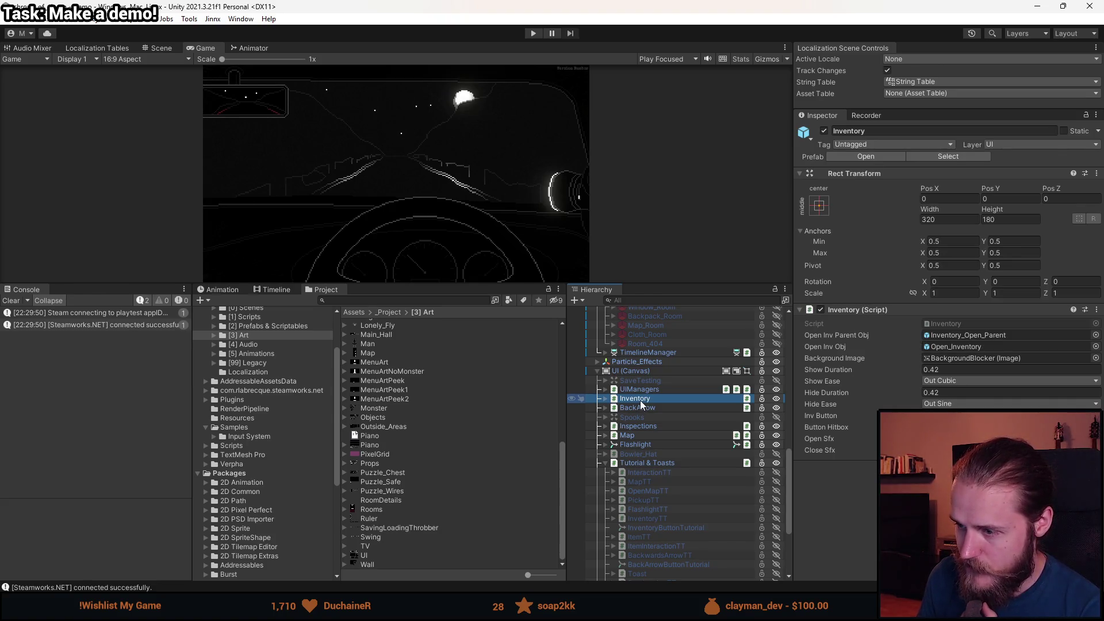
{"action": "key", "text": "alt+shift+a"}
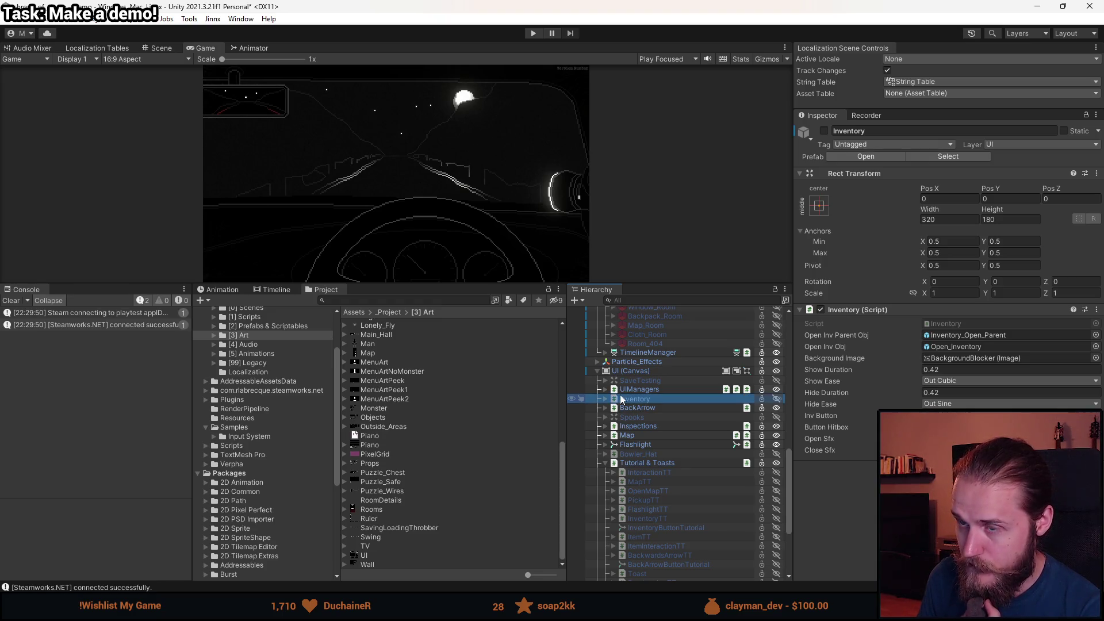
{"action": "left_click", "coordinate": [534, 33]}
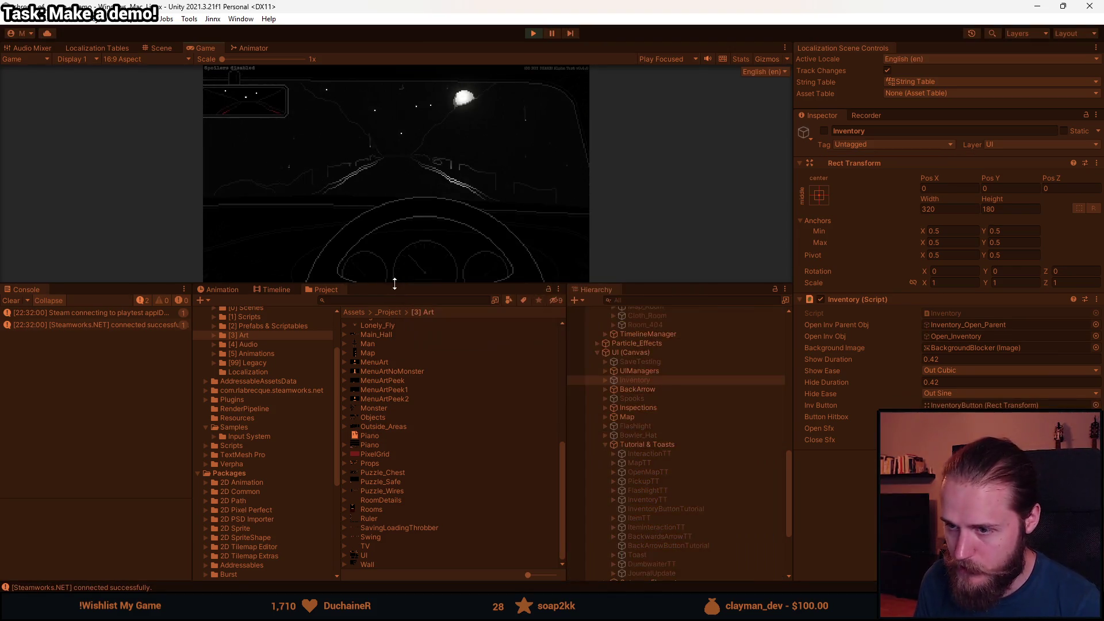
In the enlarged Game view, test the flashlight with C, then pause with Escape.
{"action": "left_click_drag", "start_coordinate": [395, 283], "coordinate": [395, 466]}
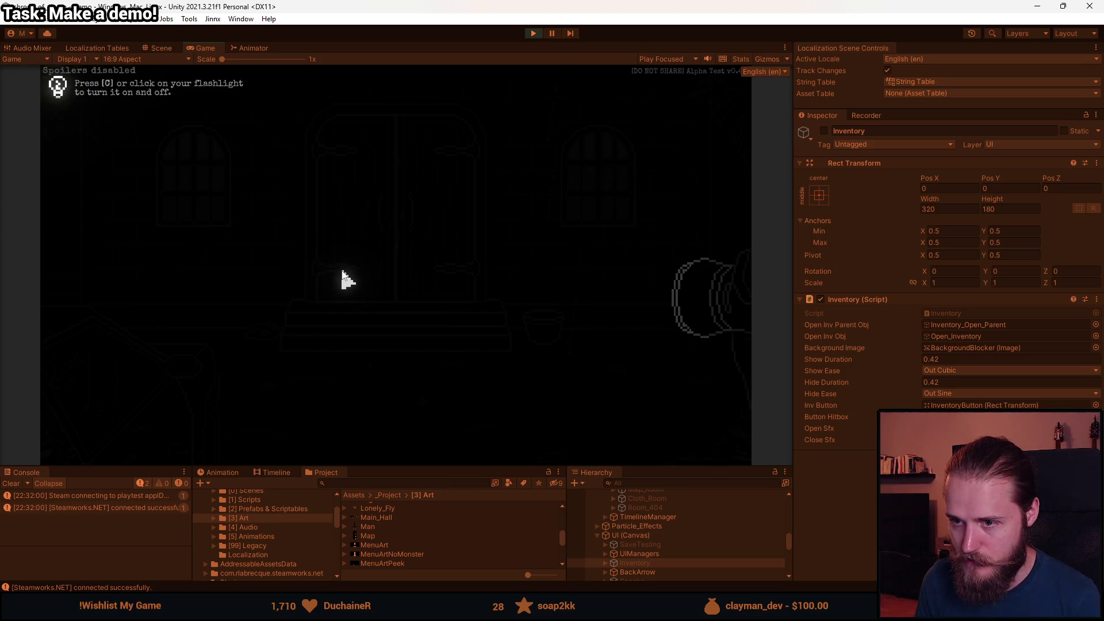
{"action": "key", "text": "c"}
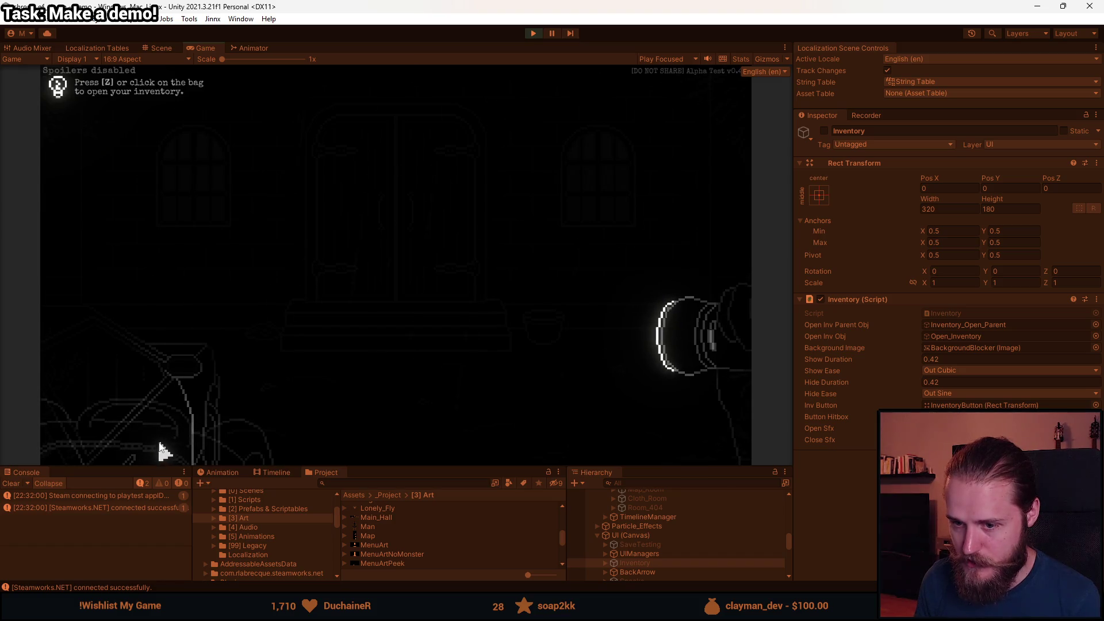
{"action": "key", "text": "Escape"}
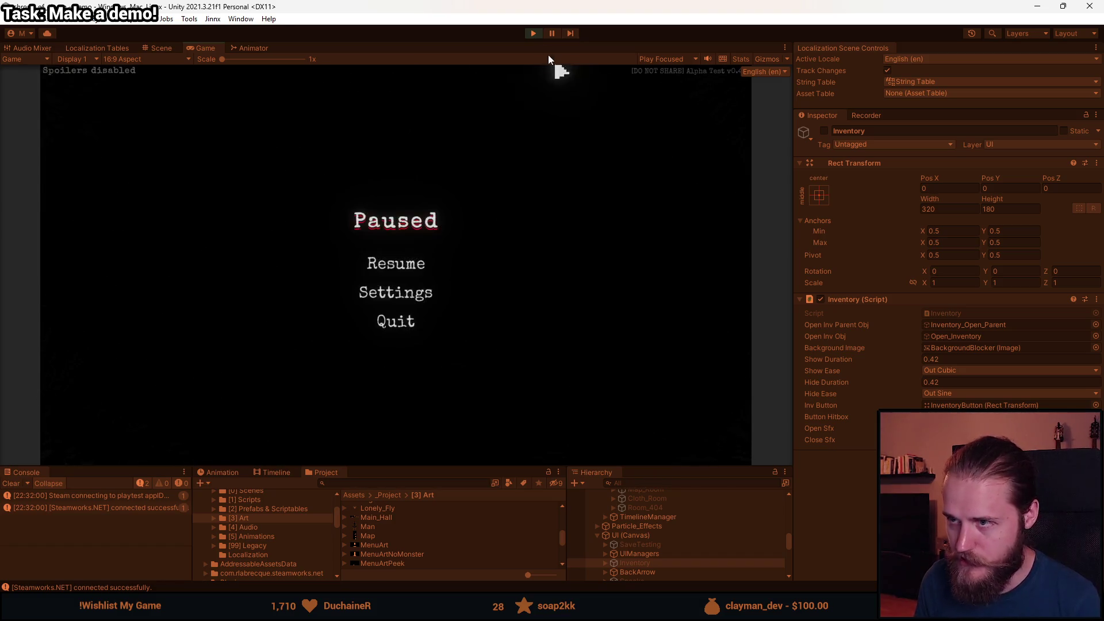
Stop Play mode and open the InventoryManager script from the UIManagers object.
{"action": "key", "text": "ctrl+p"}
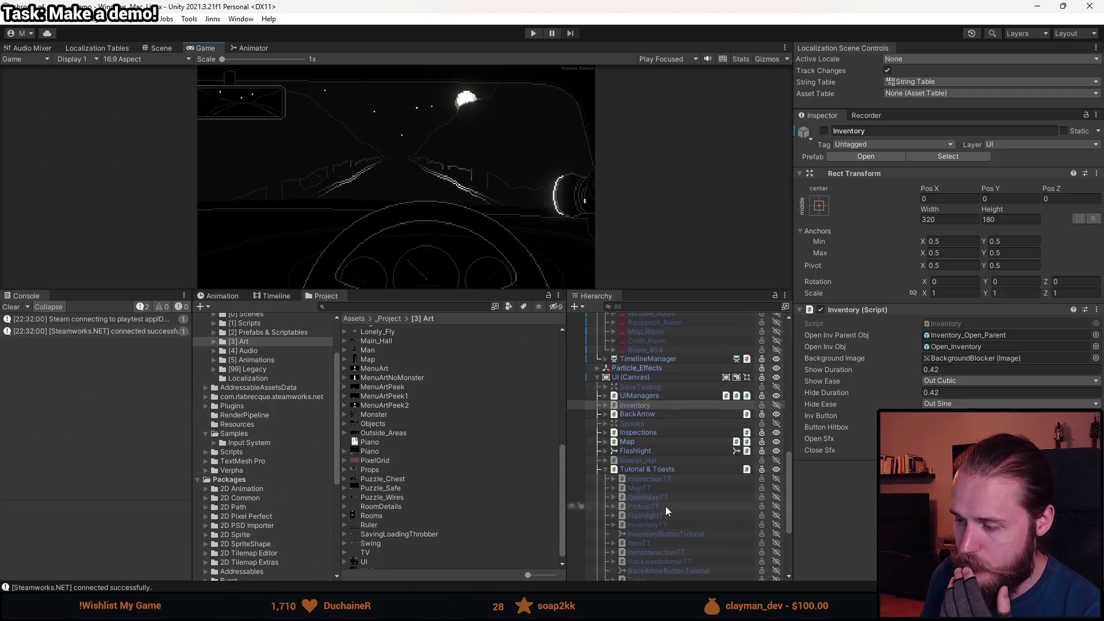
{"action": "left_click", "coordinate": [687, 396]}
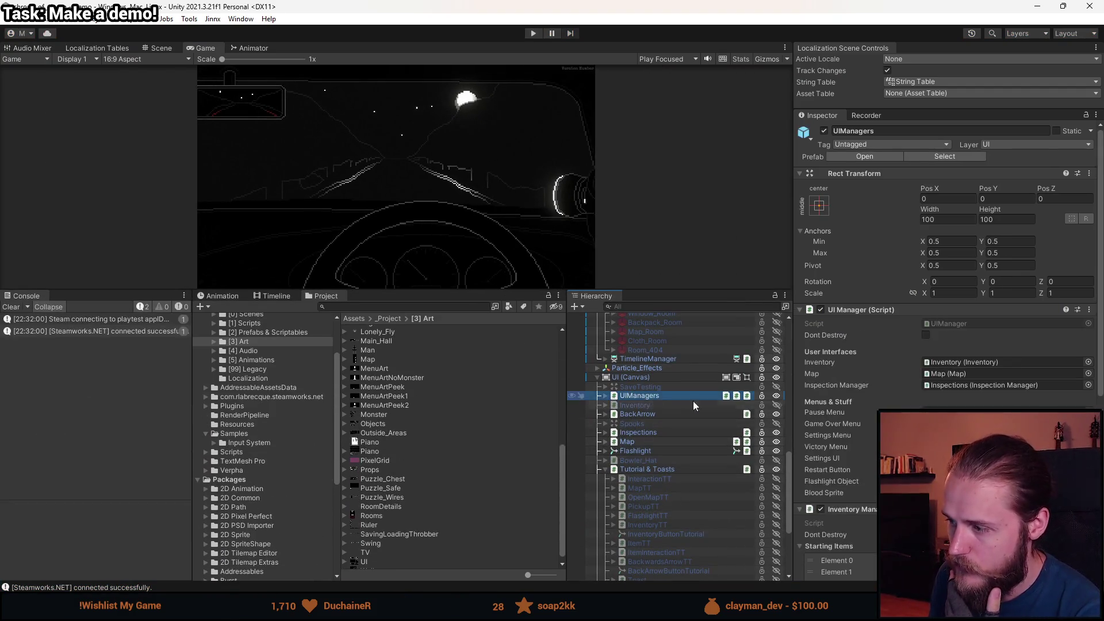
{"action": "double_click", "coordinate": [949, 461]}
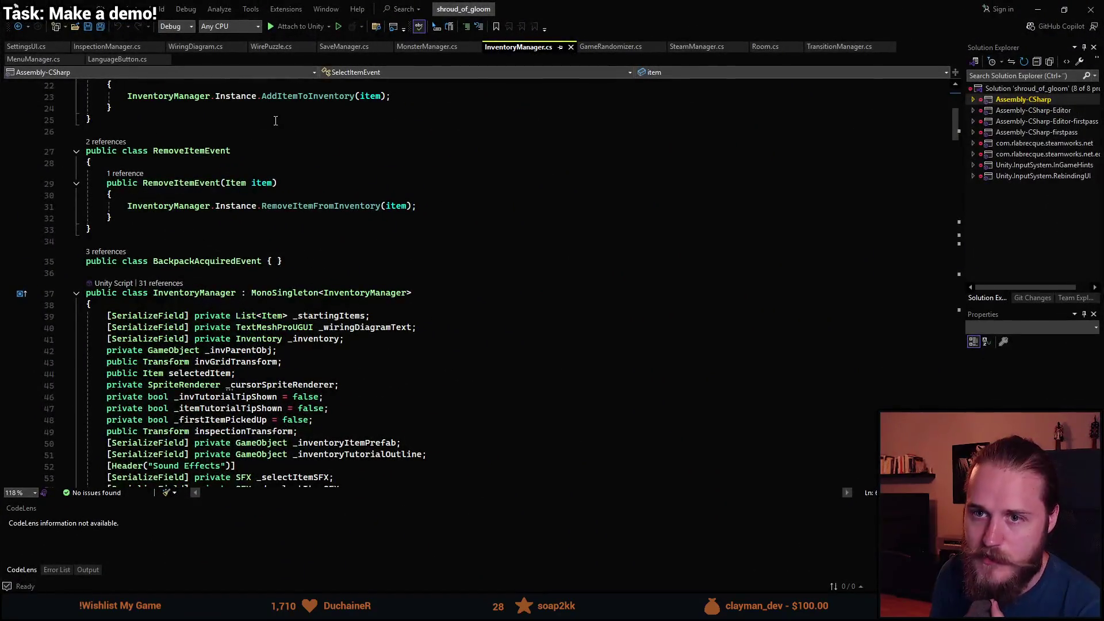
Close every script tab except InventoryManager.cs.
{"action": "right_click", "coordinate": [514, 52]}
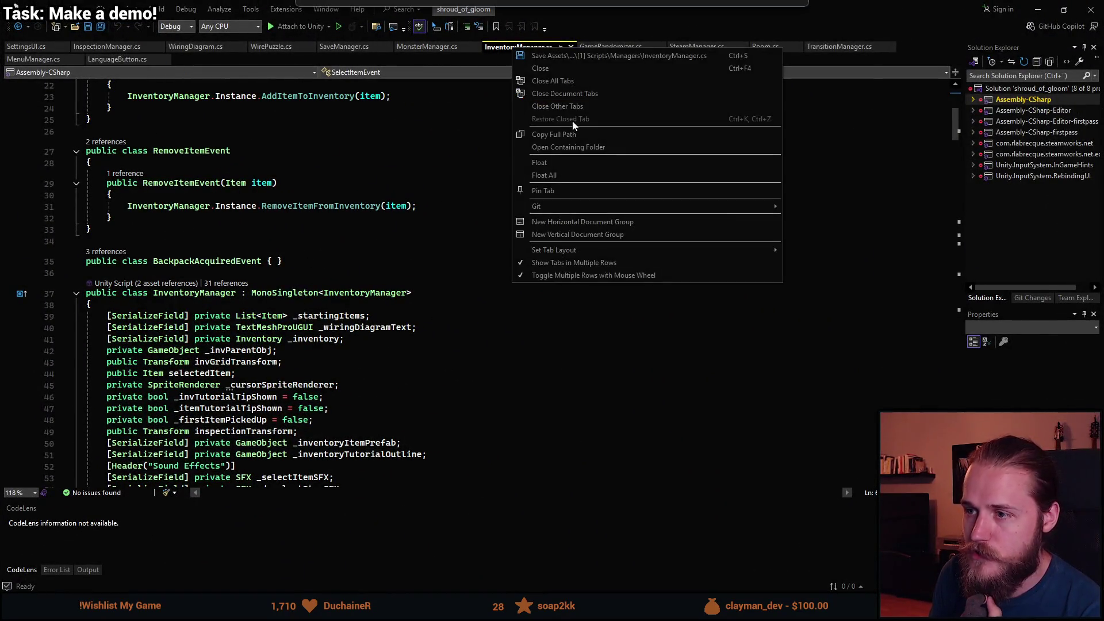
{"action": "left_click", "coordinate": [581, 111]}
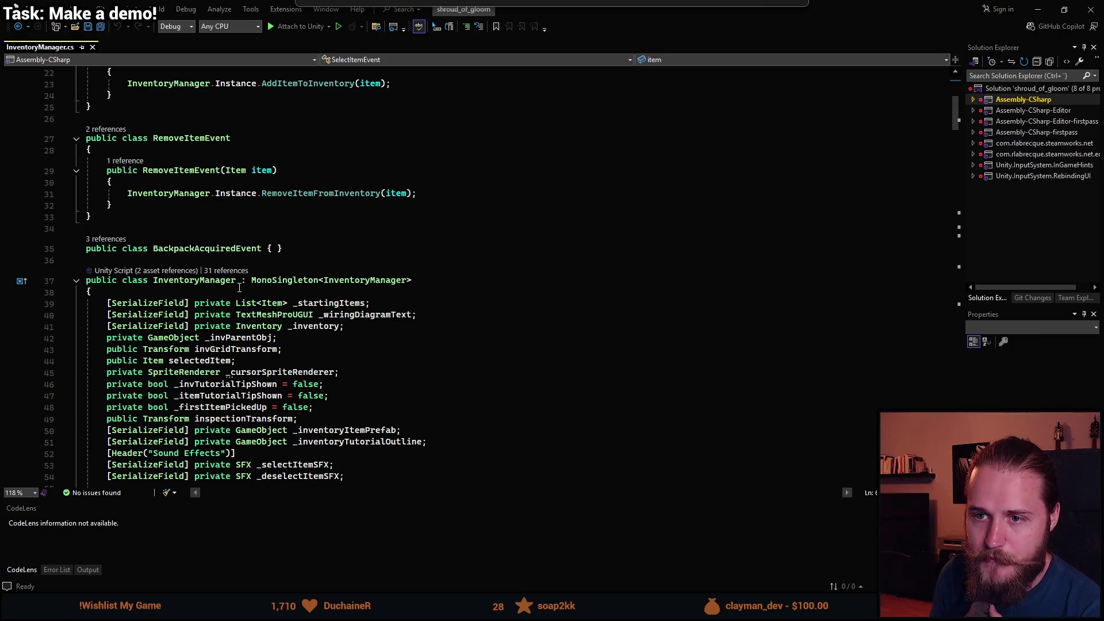
{"action": "scroll", "coordinate": [240, 288], "scroll_direction": "down", "scroll_amount": 2}
Highlight BackpackAcquiredEvent and OnBackpackAcquired, then read through the OnBackpackAcquired method.
{"action": "left_click", "coordinate": [207, 145]}
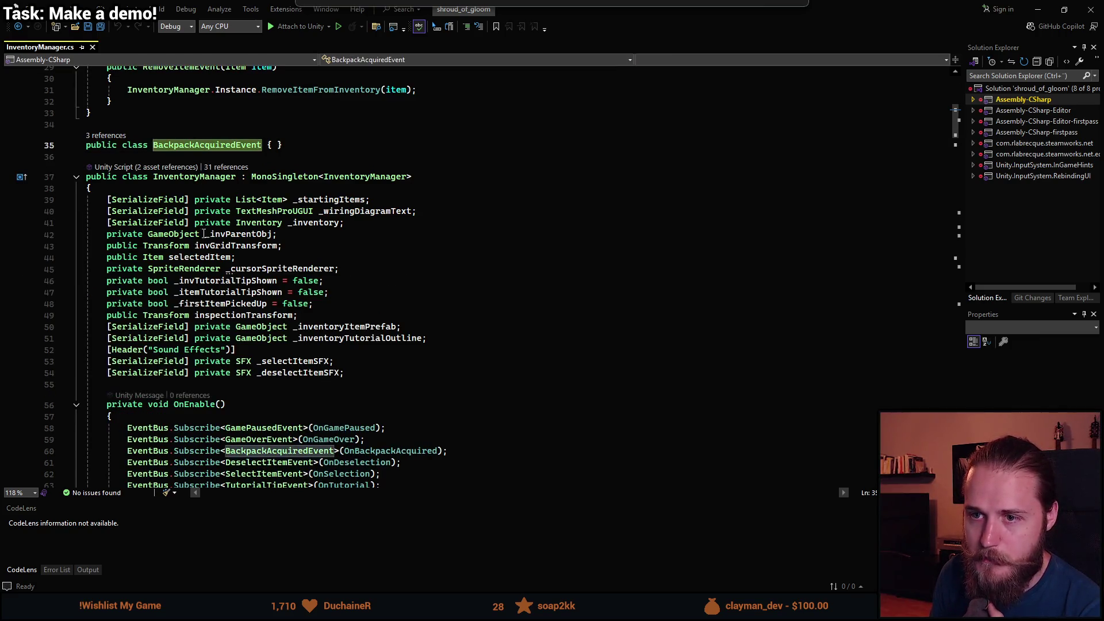
{"action": "scroll", "coordinate": [330, 286], "scroll_direction": "down", "scroll_amount": 7}
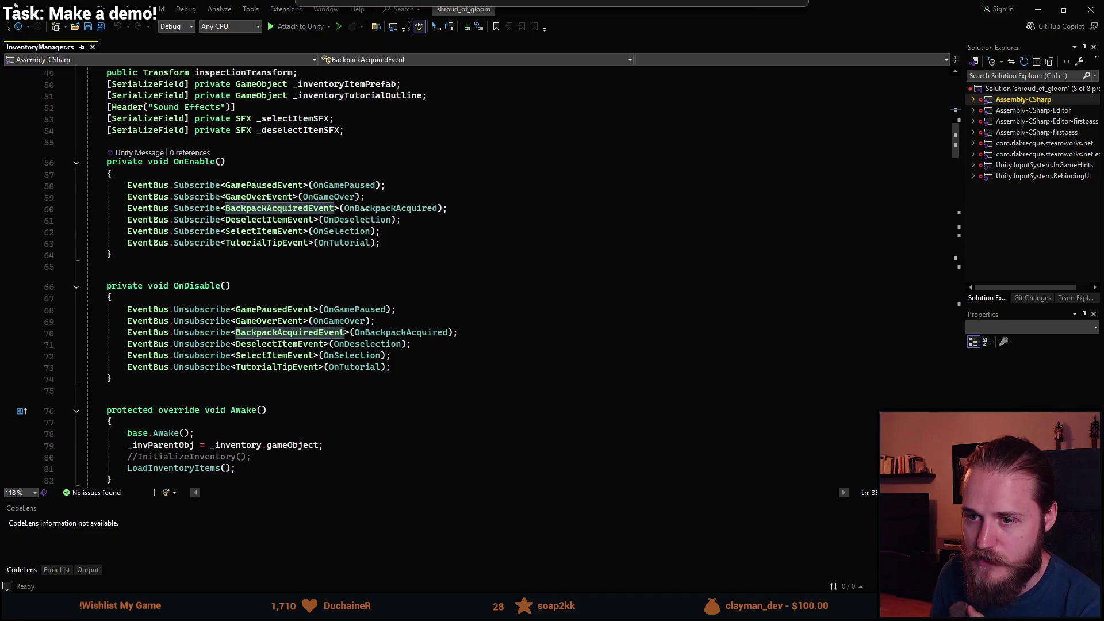
{"action": "left_click", "coordinate": [381, 208]}
{"action": "scroll", "coordinate": [380, 254], "scroll_direction": "down", "scroll_amount": 10}
{"action": "scroll", "coordinate": [380, 254], "scroll_direction": "down", "scroll_amount": 20}
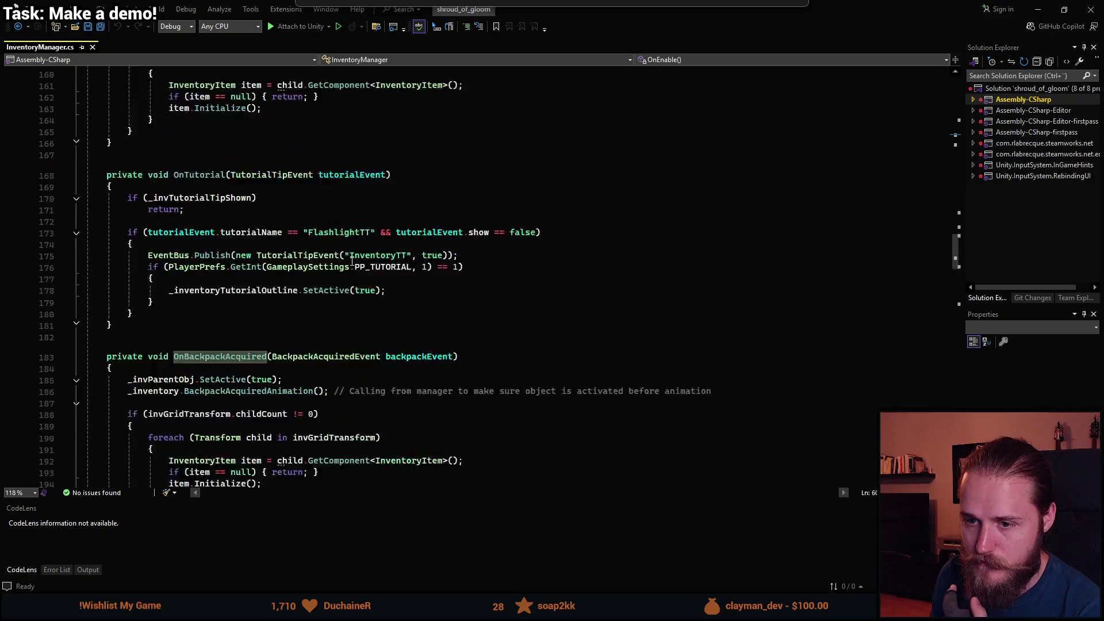
{"action": "scroll", "coordinate": [352, 261], "scroll_direction": "down", "scroll_amount": 7}
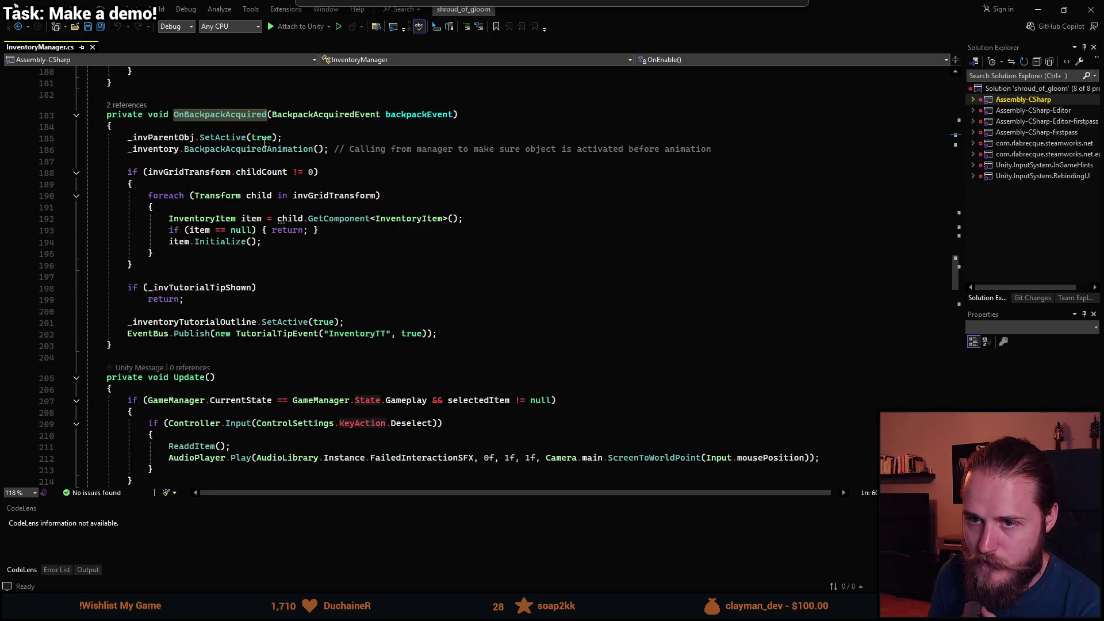